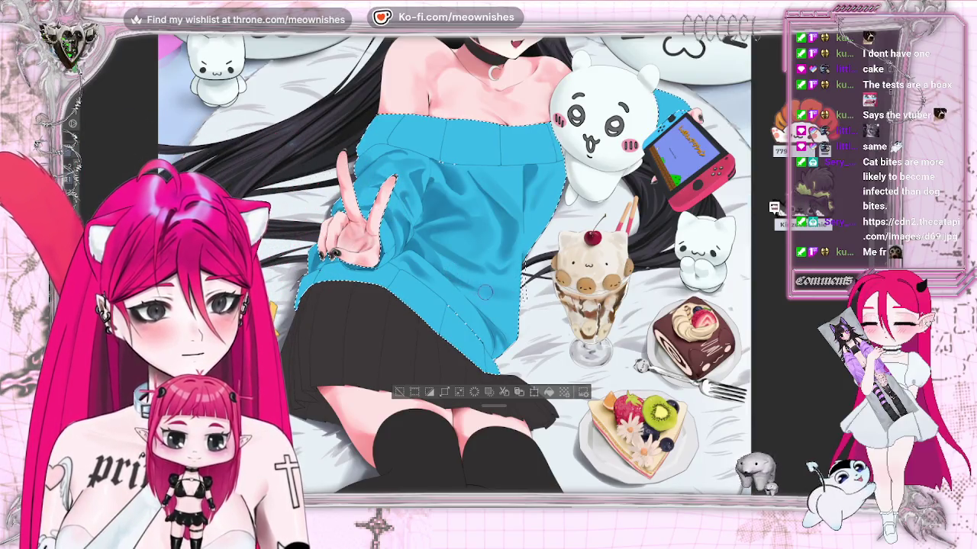
Step: Fit the whole illustration, mirror it horizontally, then zoom out and back in on the torso and sundae
key("ctrl+0")
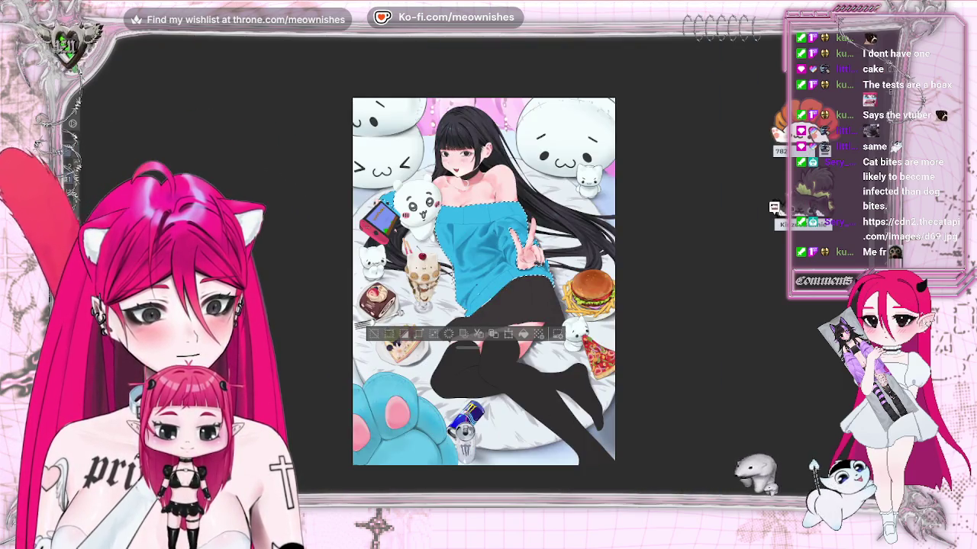
key("h")
key("ctrl+minus")
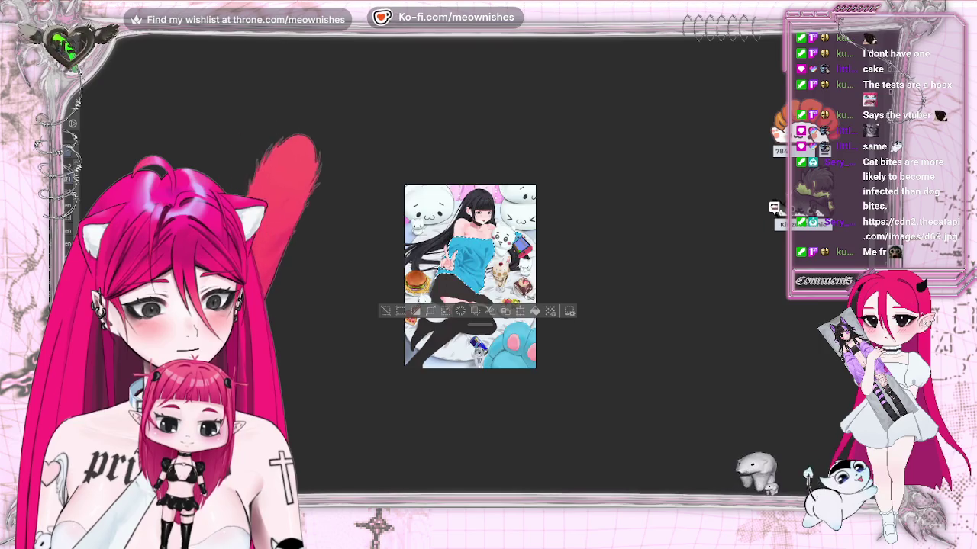
key("ctrl+plus")
key("ctrl+plus")
key("ctrl+plus")
key("ctrl+plus")
key("ctrl+plus")
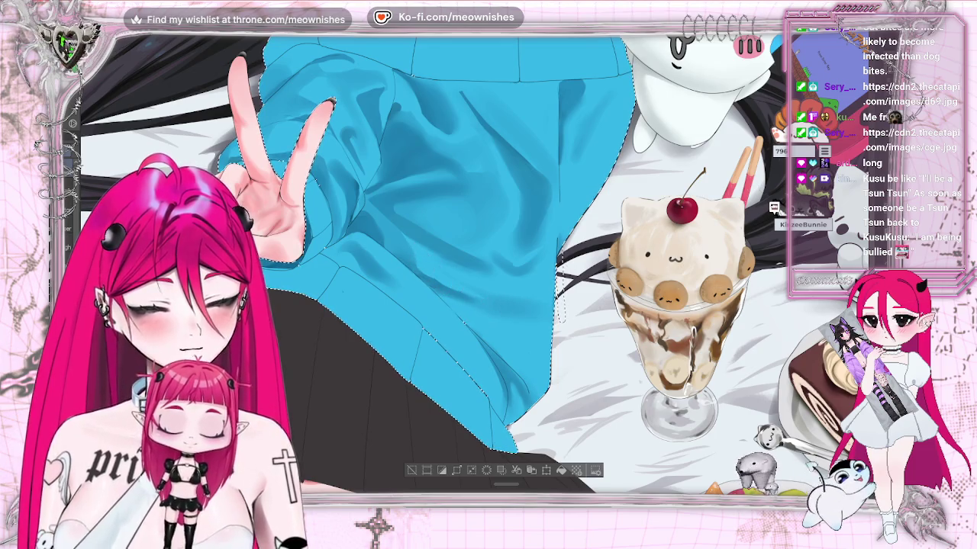
Step: Zoom out to the full artwork, then zoom back in on the upper sweater beside the sundae
scroll(330, 100, "down", 2)
scroll(329, 100, "down", 2)
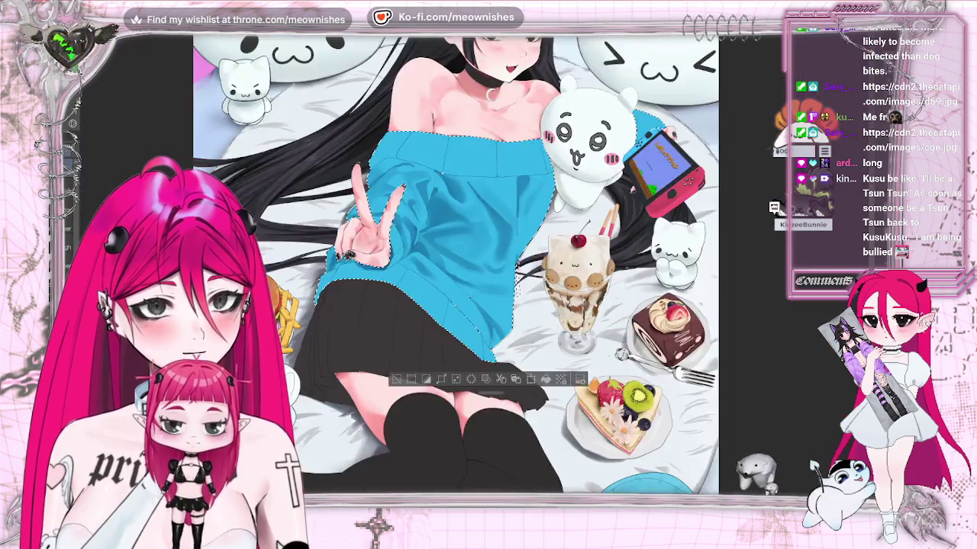
scroll(330, 100, "down", 2)
scroll(481, 282, "up", 3)
scroll(481, 282, "up", 4)
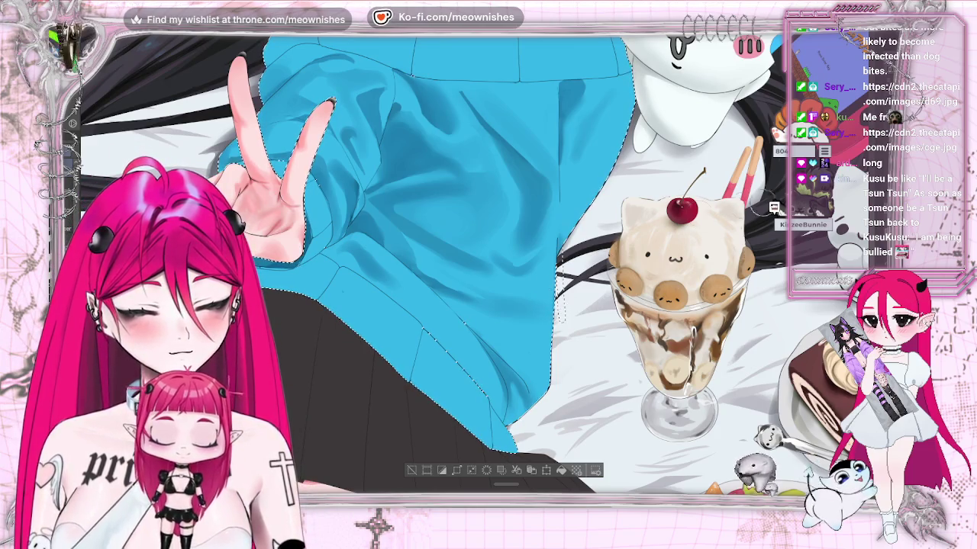
scroll(545, 301, "up", 2)
scroll(545, 302, "up", 1)
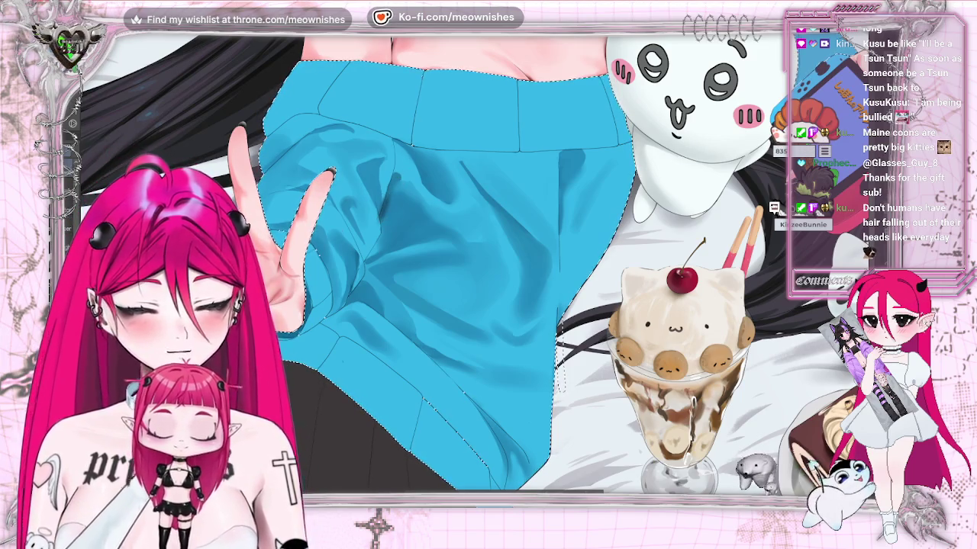
Step: Fit the full artwork, zoom back in on the sweater, and flip the canvas view horizontally
key("ctrl+0")
scroll(455, 263, "up", 2)
scroll(476, 271, "up", 2)
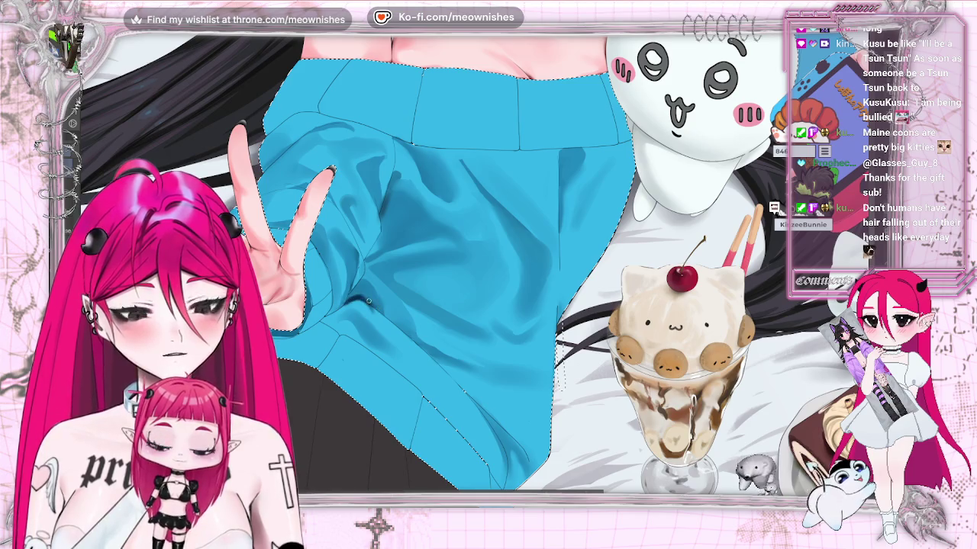
key("ctrl+0")
key("ctrl+minus")
key("ctrl+plus")
key("ctrl+plus")
key("ctrl+plus")
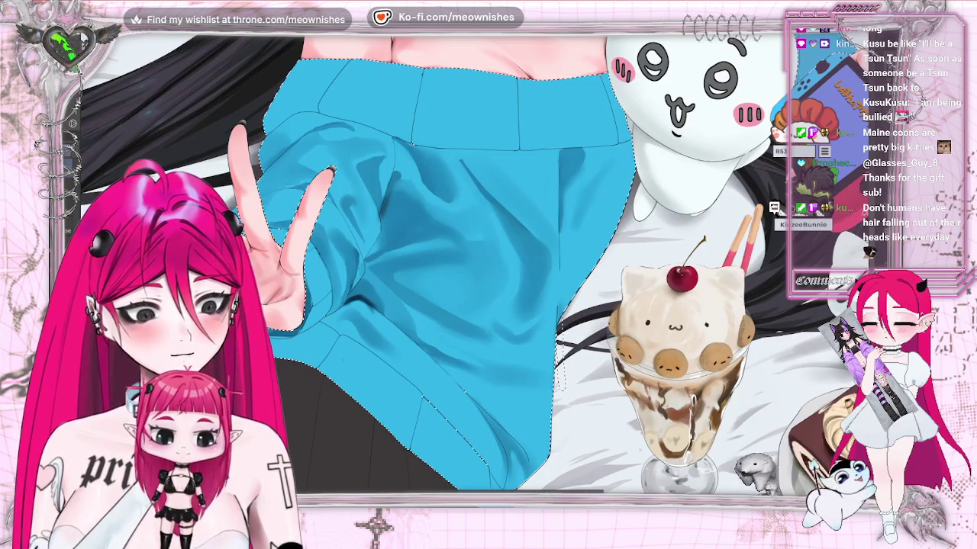
key("ctrl+plus")
scroll(473, 263, "down", 2)
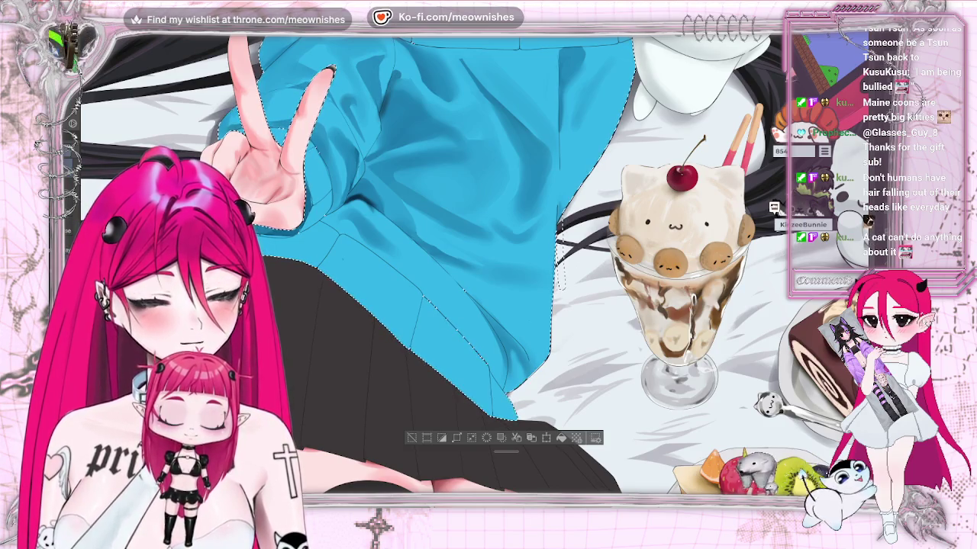
key("h")
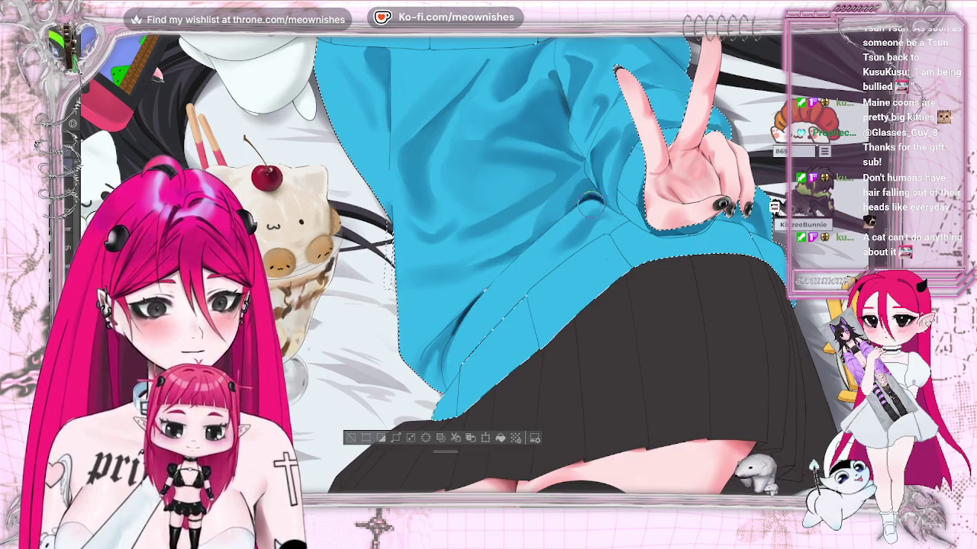
Step: Unflip the canvas, fit it to the window, then flip again and zoom in on the sweater
key("h")
key("ctrl+0")
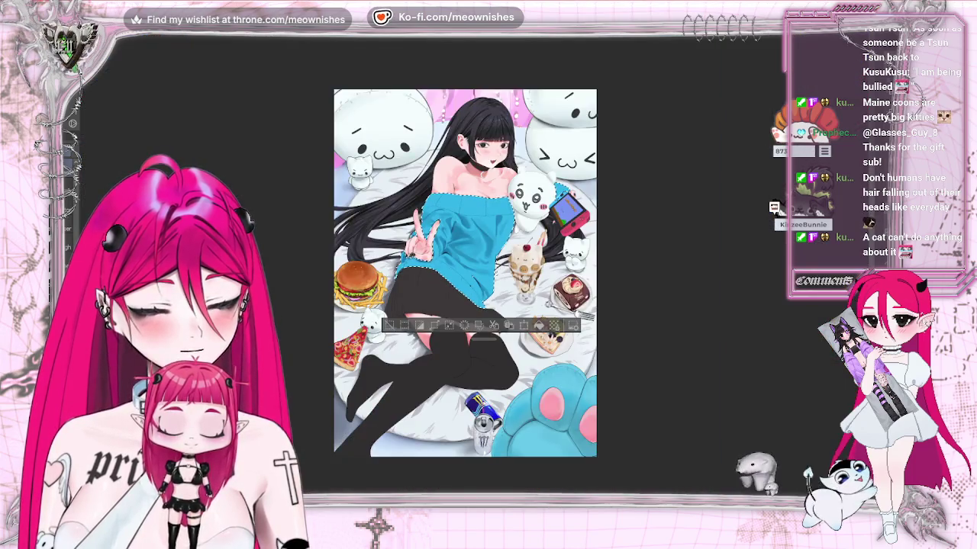
key("ctrl+plus")
key("ctrl+plus")
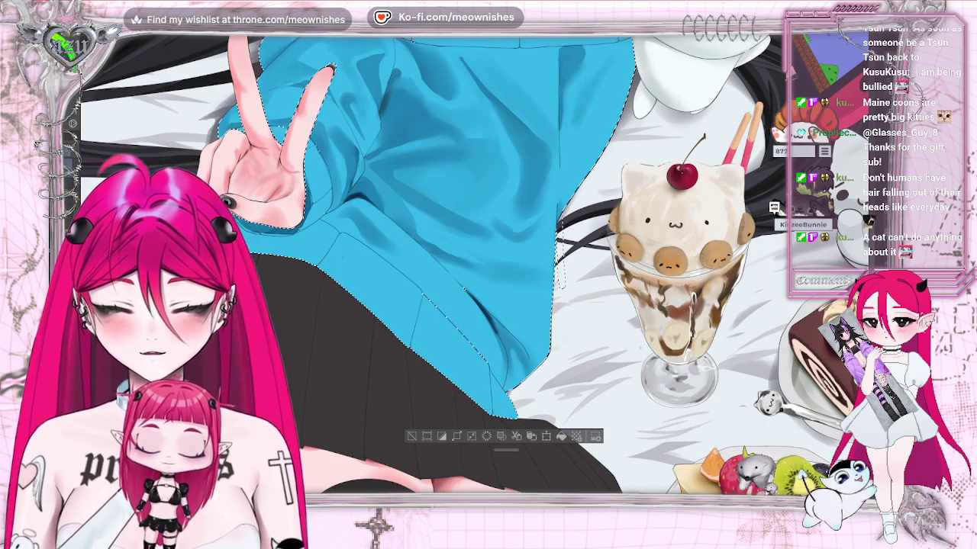
key("h")
key("ctrl+plus")
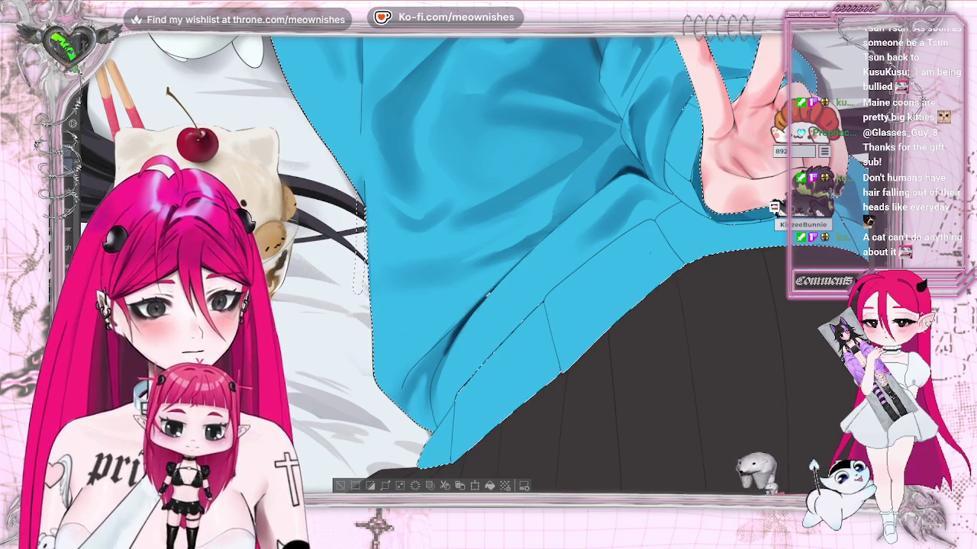
Step: Scroll-zoom back into a close-up of the sweater and cherry-topped parfait
scroll(473, 263, "down", 3)
scroll(473, 263, "down", 3)
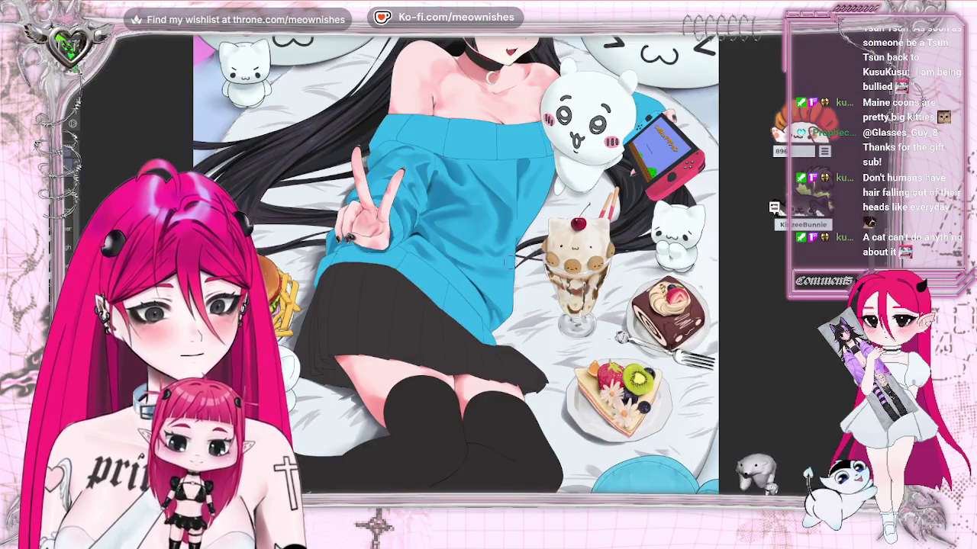
scroll(442, 198, "up", 5)
scroll(450, 263, "down", 5)
scroll(451, 264, "down", 2)
scroll(450, 263, "up", 2)
scroll(450, 263, "up", 2)
scroll(475, 275, "up", 1)
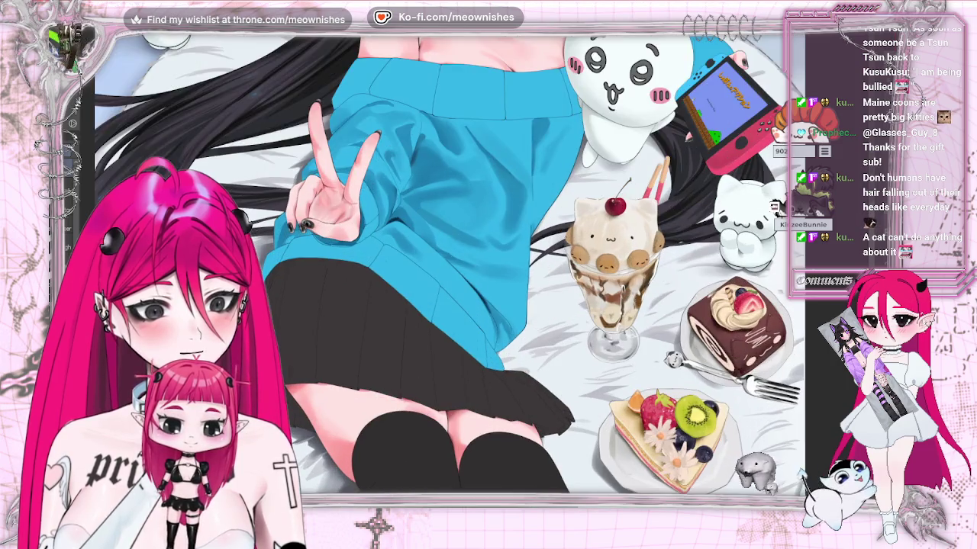
scroll(475, 275, "up", 1)
scroll(475, 274, "up", 1)
scroll(474, 274, "up", 1)
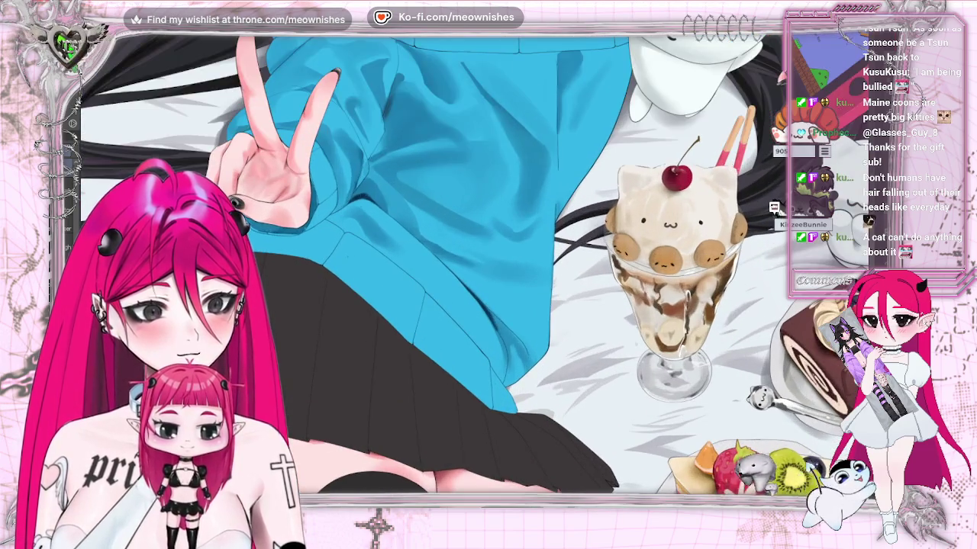
scroll(475, 274, "up", 1)
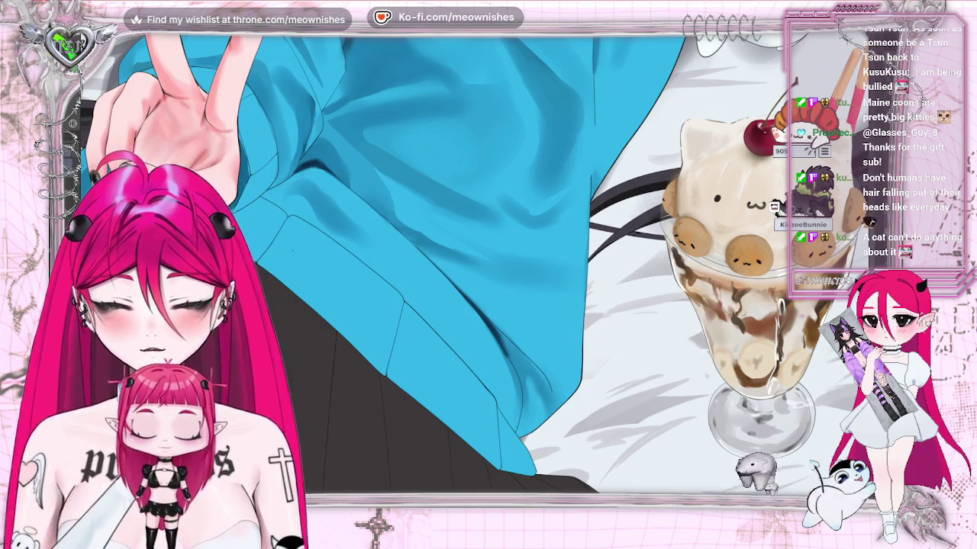
scroll(474, 275, "down", 1)
scroll(475, 275, "down", 1)
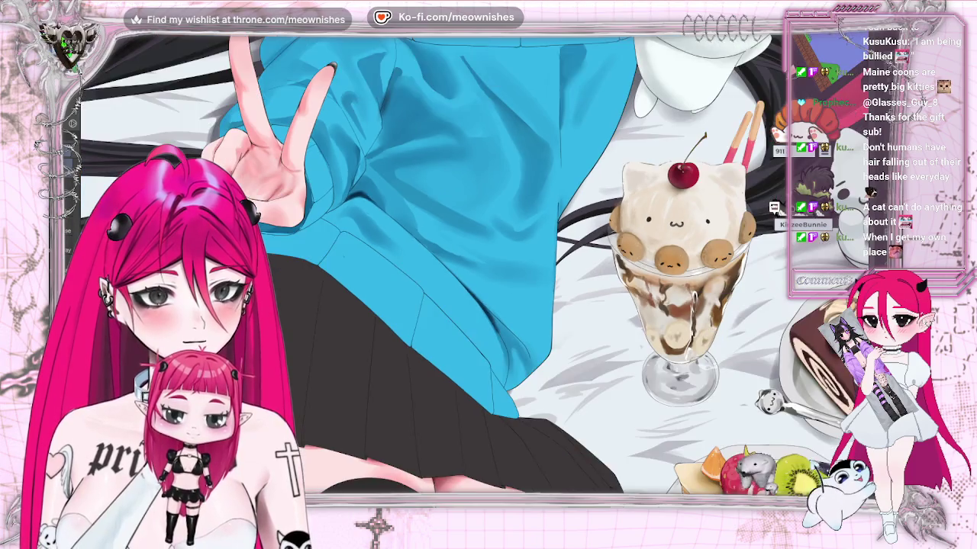
Step: Scroll so the sweater neckline and the cat plush's head come into view
scroll(488, 267, "up", 3)
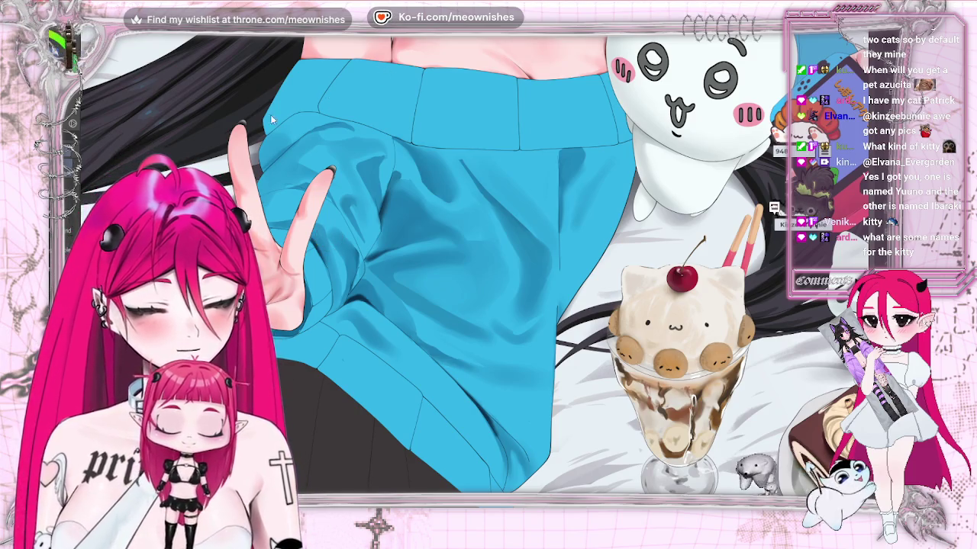
Step: Select the blue sweater, paint darker blue fold shading inside it, then deselect
left_click(479, 124)
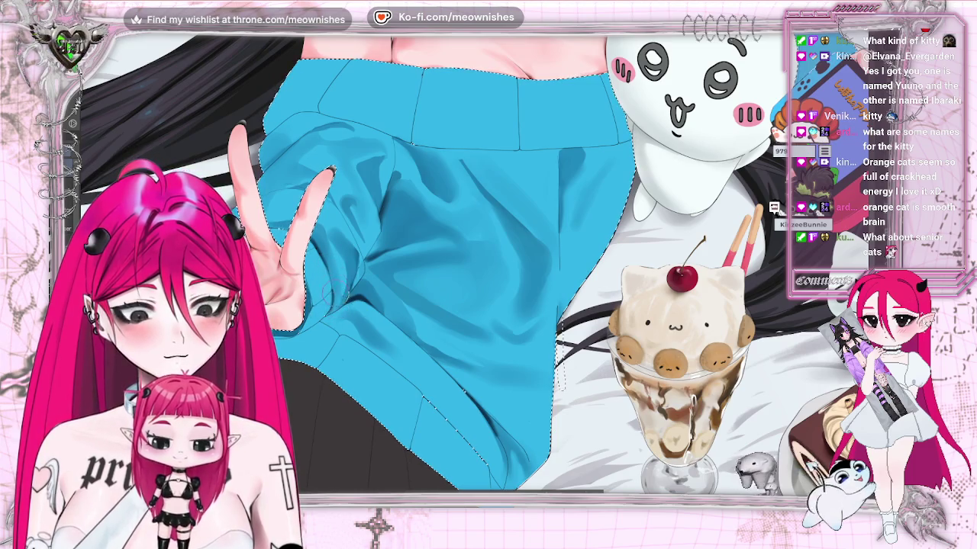
scroll(476, 262, "down", 5)
scroll(477, 262, "up", 5)
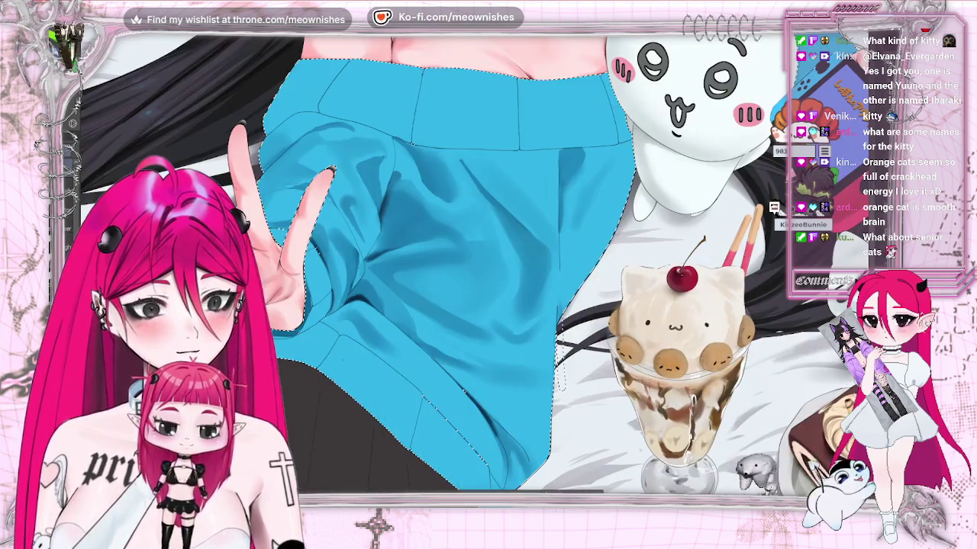
scroll(477, 263, "up", 1)
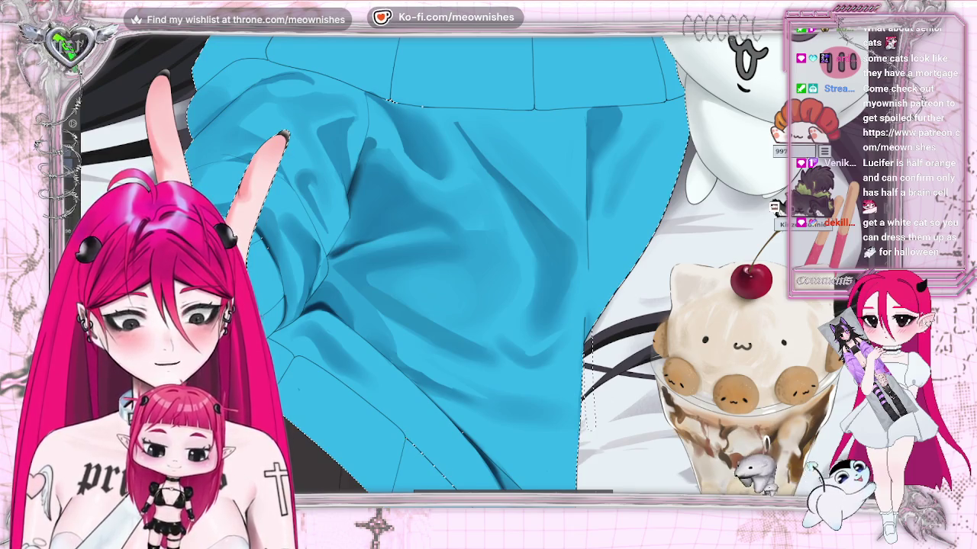
key("ctrl+d")
key("ctrl+0")
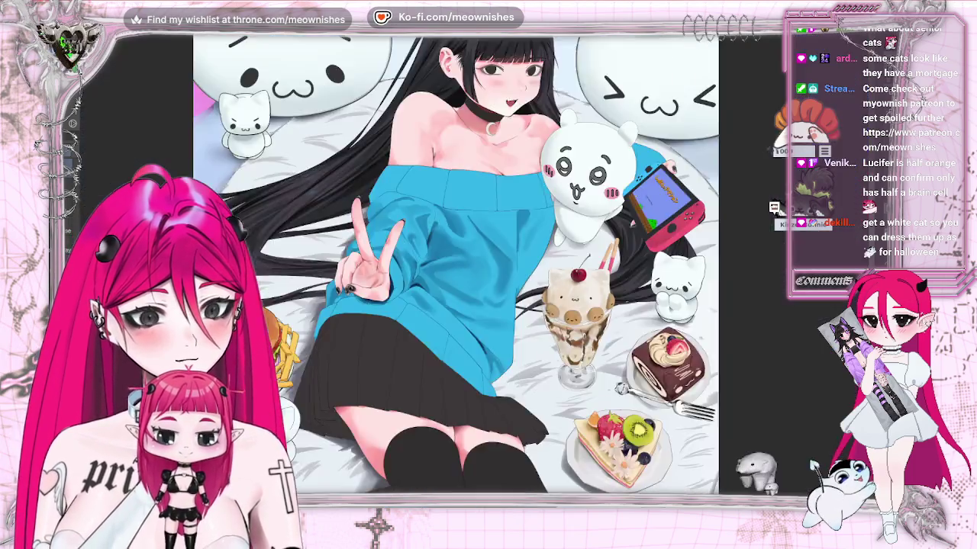
key("-")
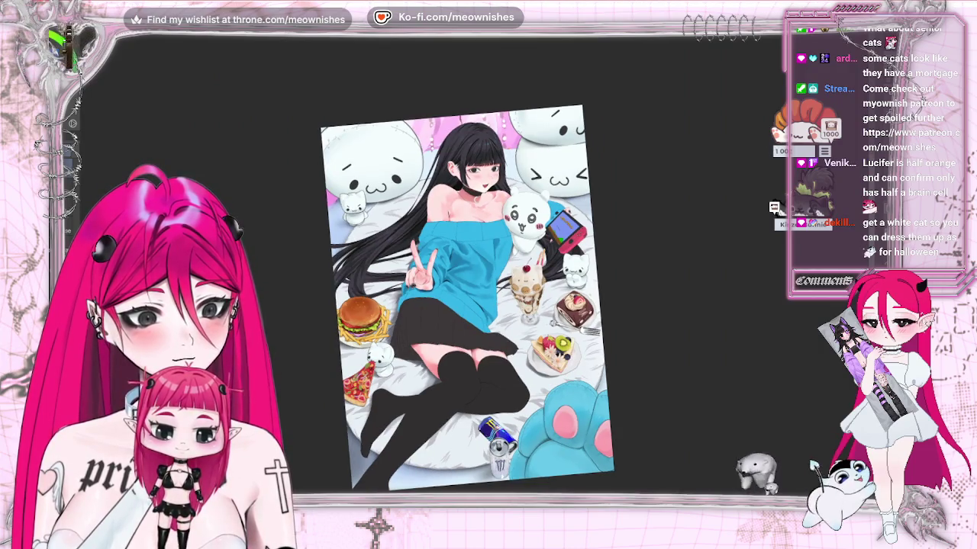
key("^")
key("ctrl+minus")
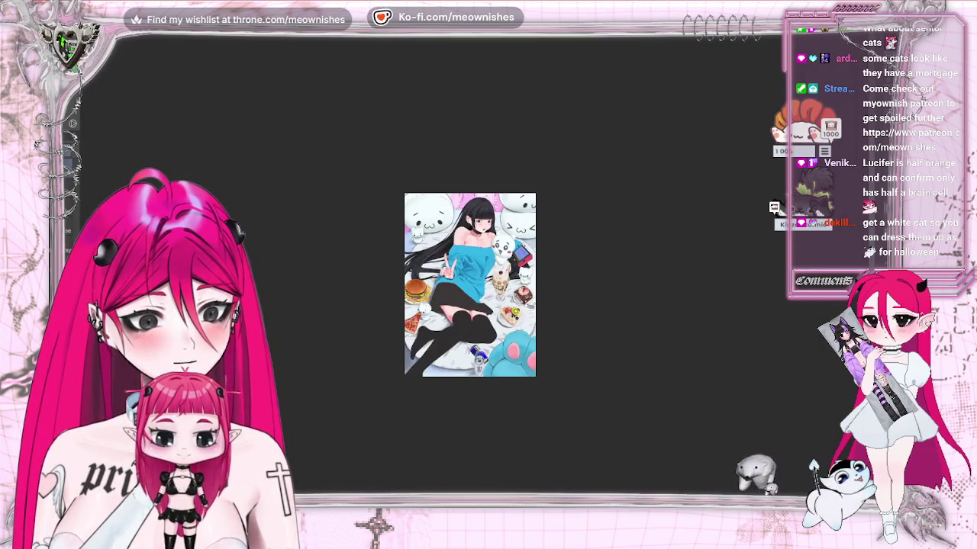
key("ctrl+plus")
key("ctrl+minus")
key("ctrl+plus")
key("ctrl+plus")
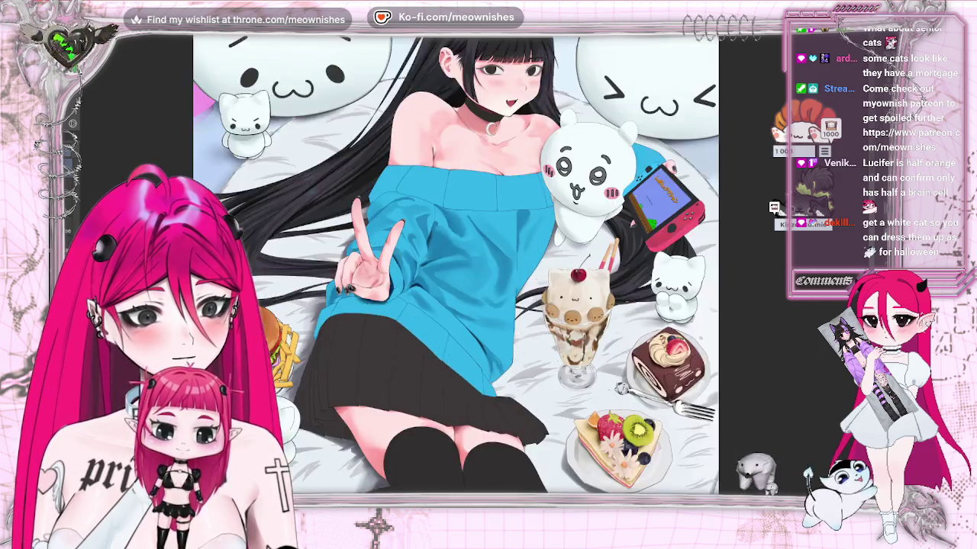
key("ctrl+plus")
left_click(442, 267)
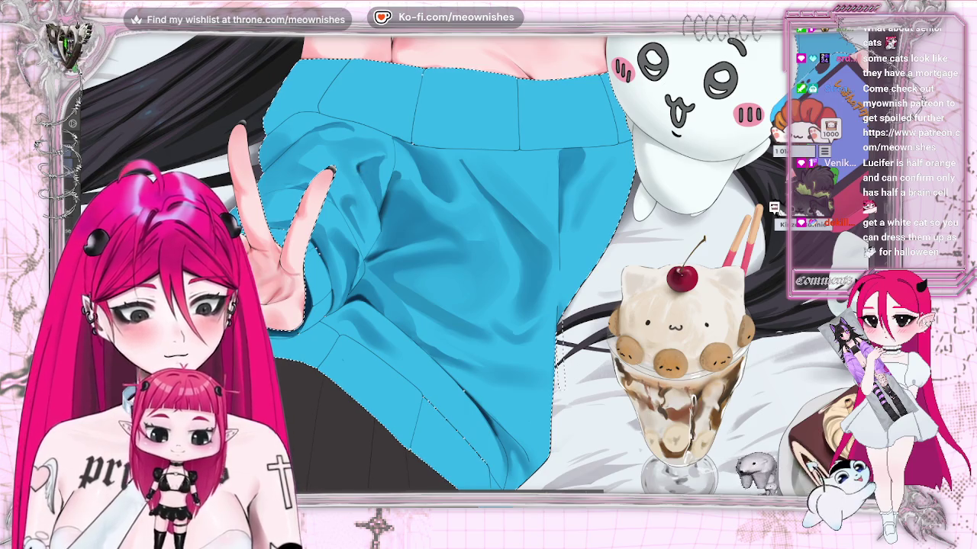
key("ctrl+0")
key("ctrl+plus")
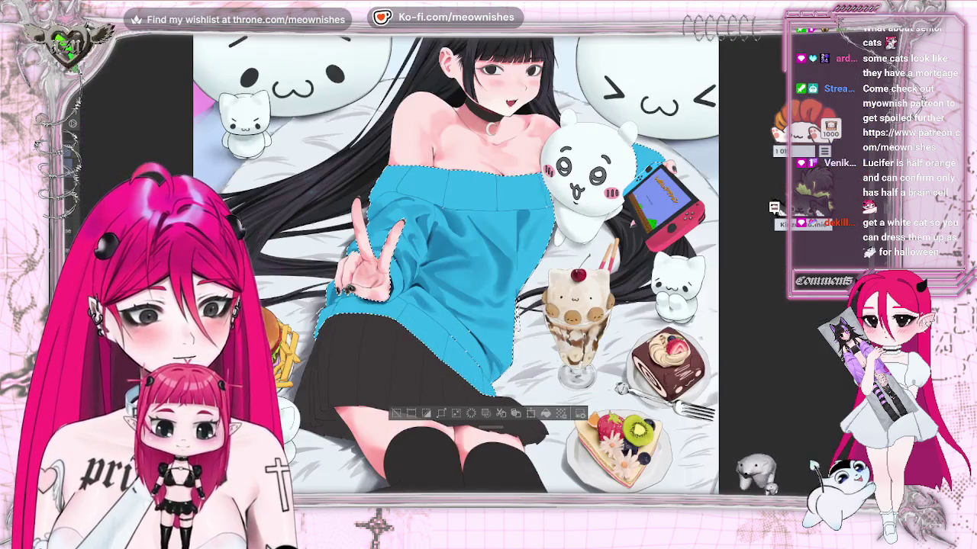
key("ctrl+plus")
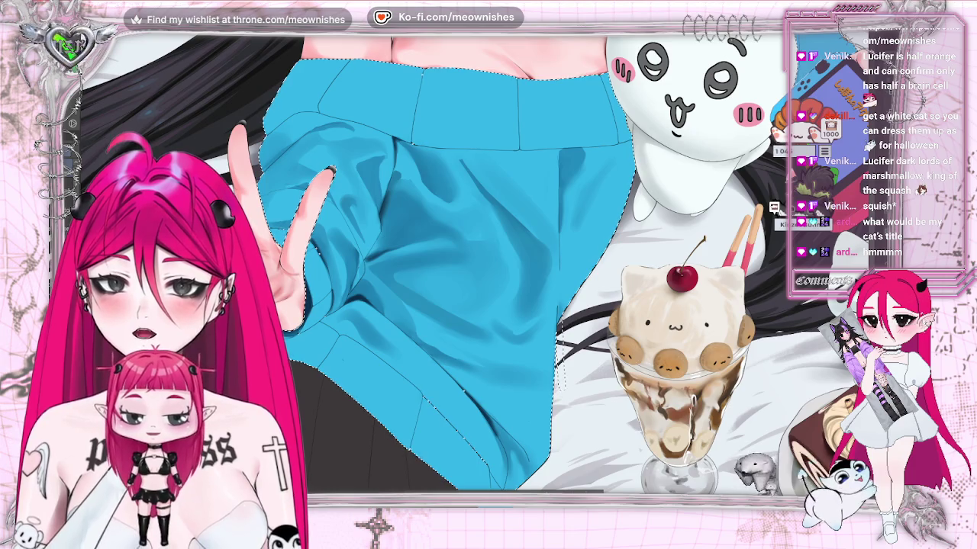
key("alt+Tab")
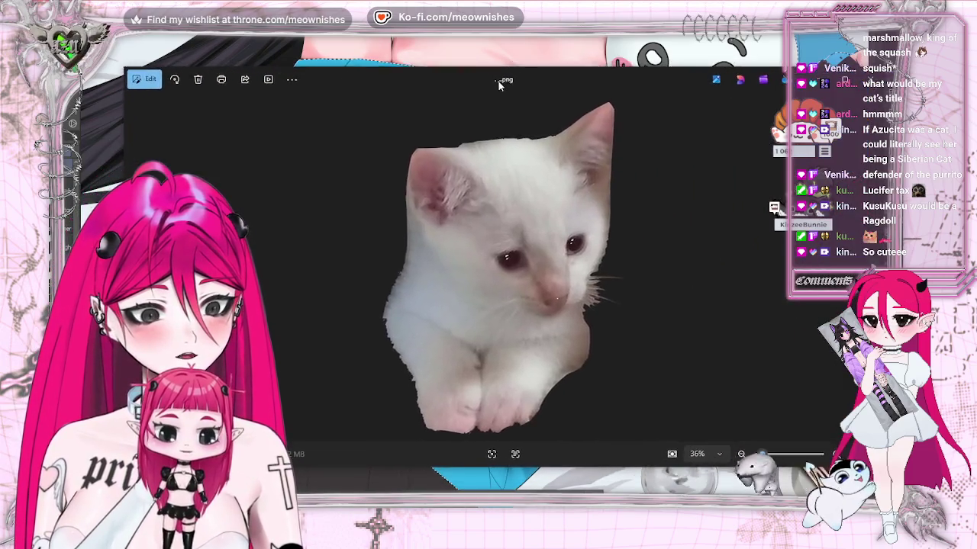
Step: Nudge the white kitten photo window slightly up and to the left
left_click_drag(498, 81, 474, 75)
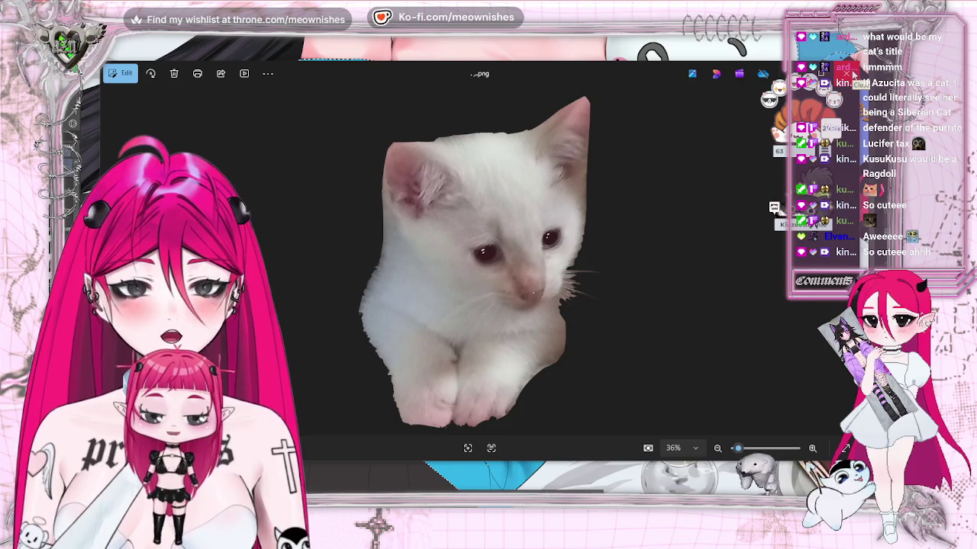
Step: Leave the kitten photo and return to the Clip Studio Paint illustration
key("alt+Tab")
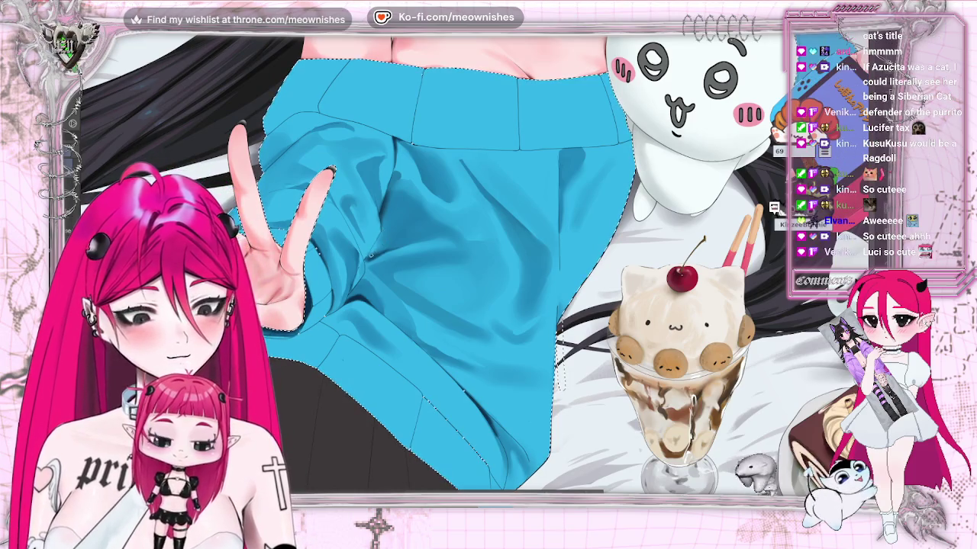
Step: Mirror the canvas for a quick check, then fit the whole illustration in the window
key("h")
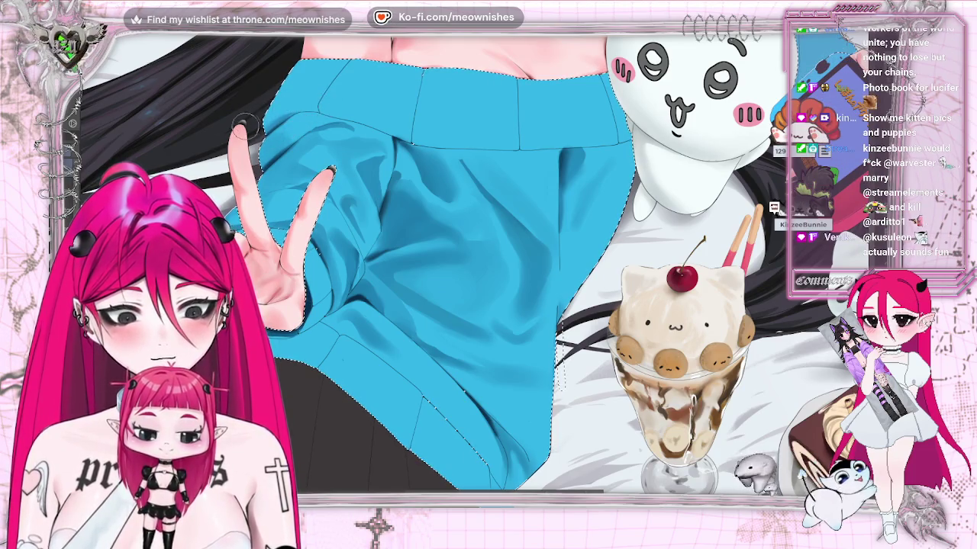
key("ctrl+0")
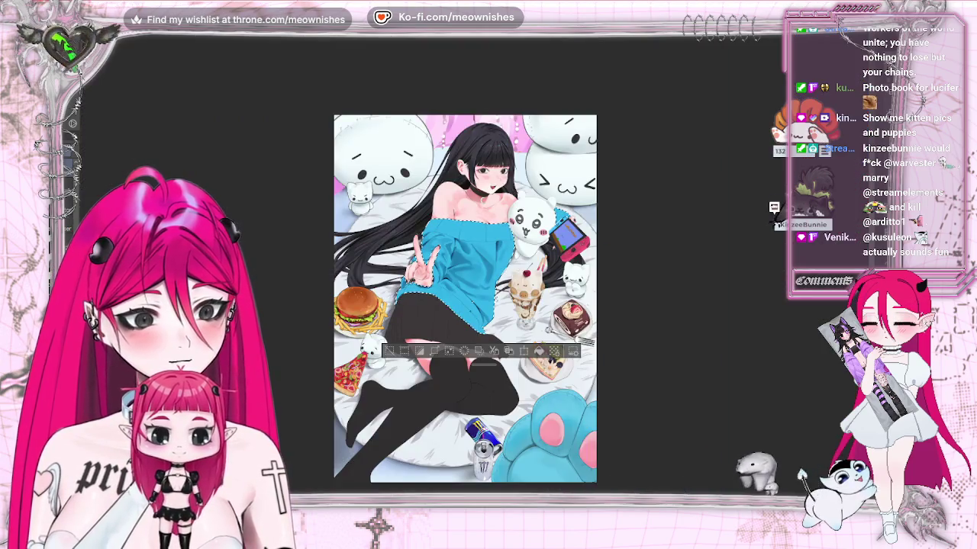
Step: Clear the old selection, re-zoom the view, and Auto Select the blue sweater
key("ctrl+minus")
key("ctrl+minus")
key("ctrl+minus")
key("ctrl+0")
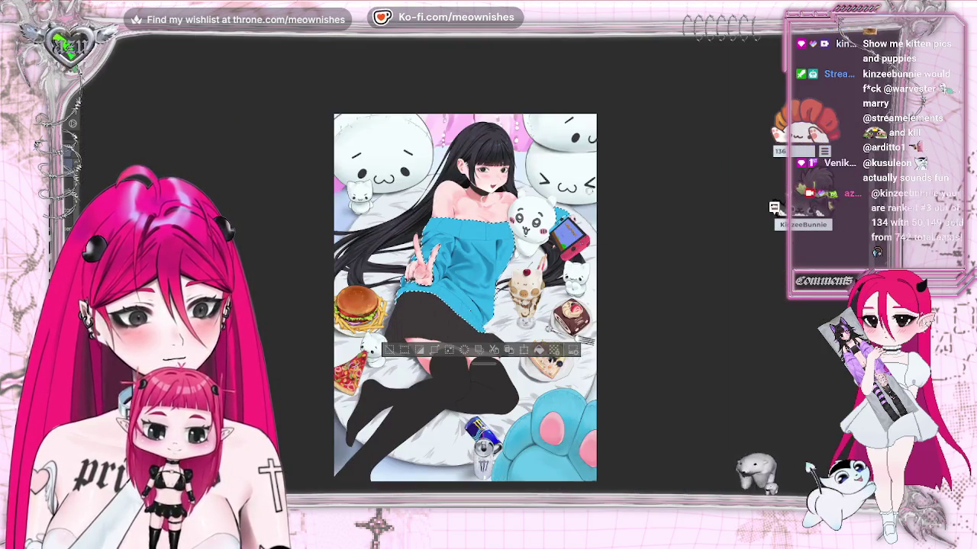
left_click(389, 350)
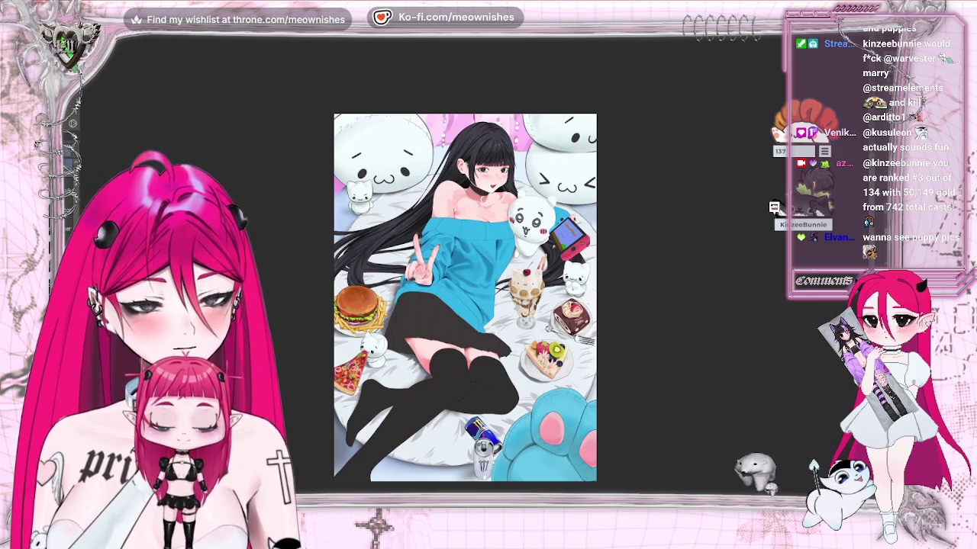
key("ctrl+minus")
key("ctrl+minus")
key("ctrl+minus")
key("ctrl+plus")
key("ctrl+plus")
key("ctrl+plus")
key("ctrl+plus")
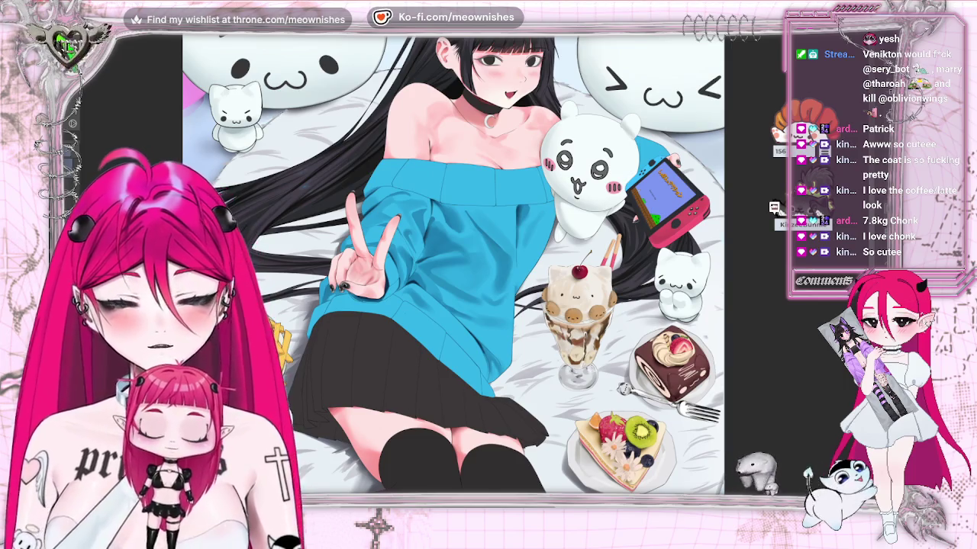
left_click(391, 263)
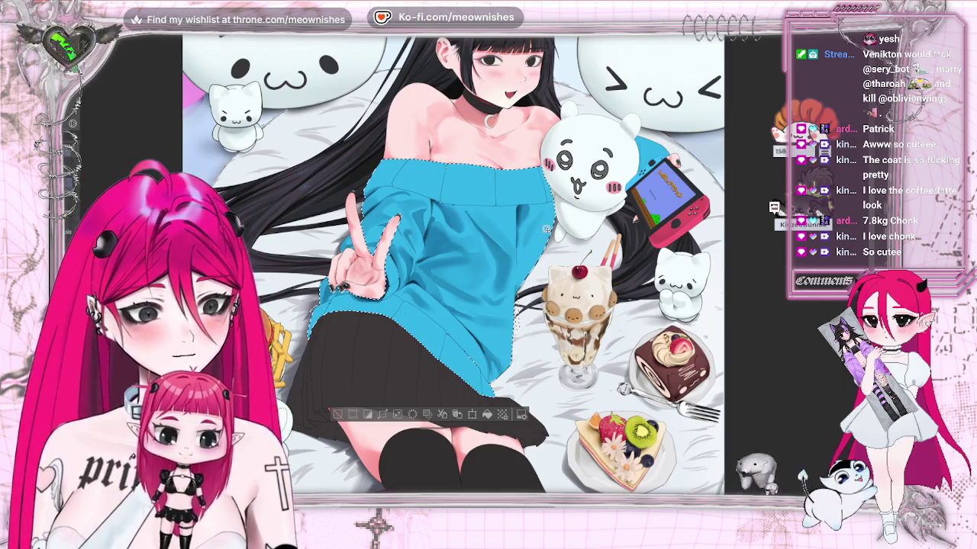
Step: Zoom between a close view of the sweater and the full illustration
key("ctrl+minus")
key("ctrl+minus")
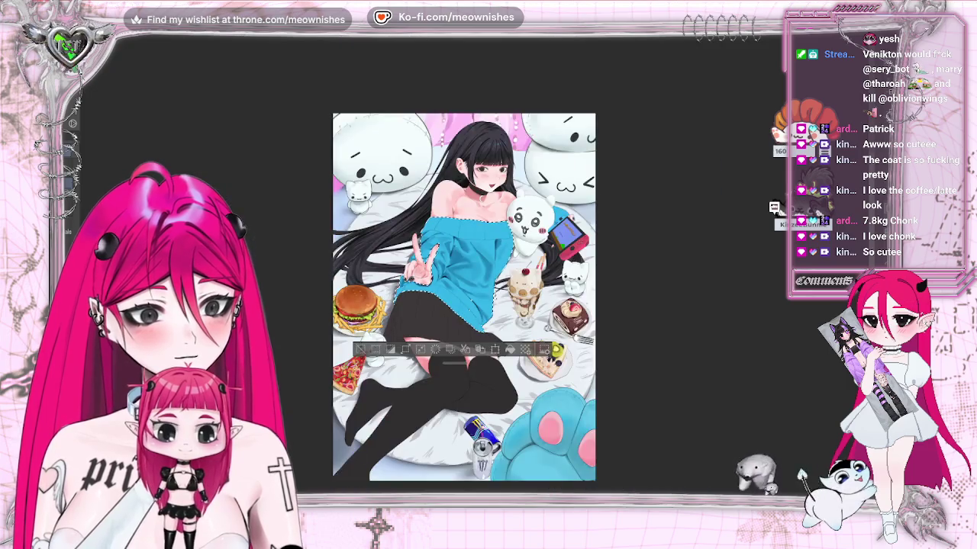
key("ctrl+plus")
key("ctrl+plus")
key("ctrl+plus")
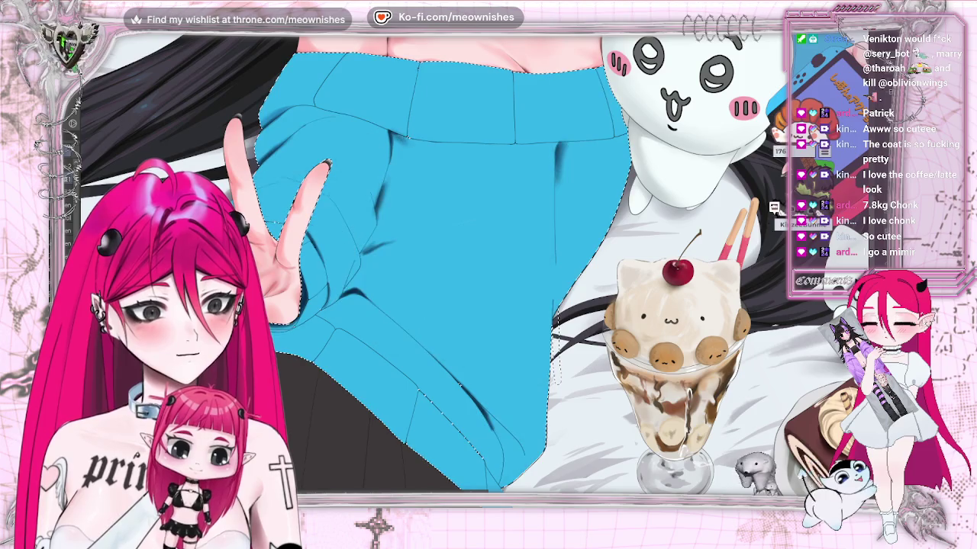
key("ctrl+0")
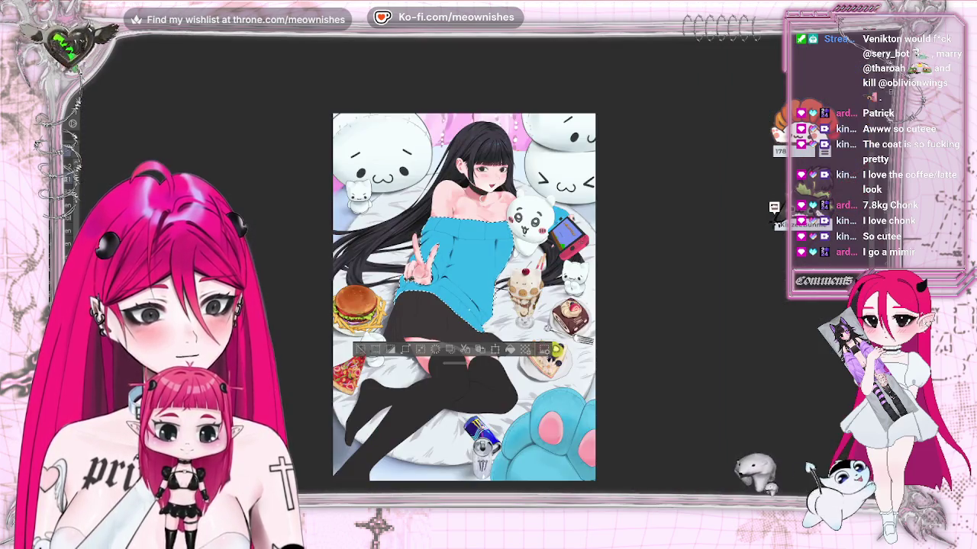
scroll(464, 297, "down", 2)
scroll(464, 298, "up", 5)
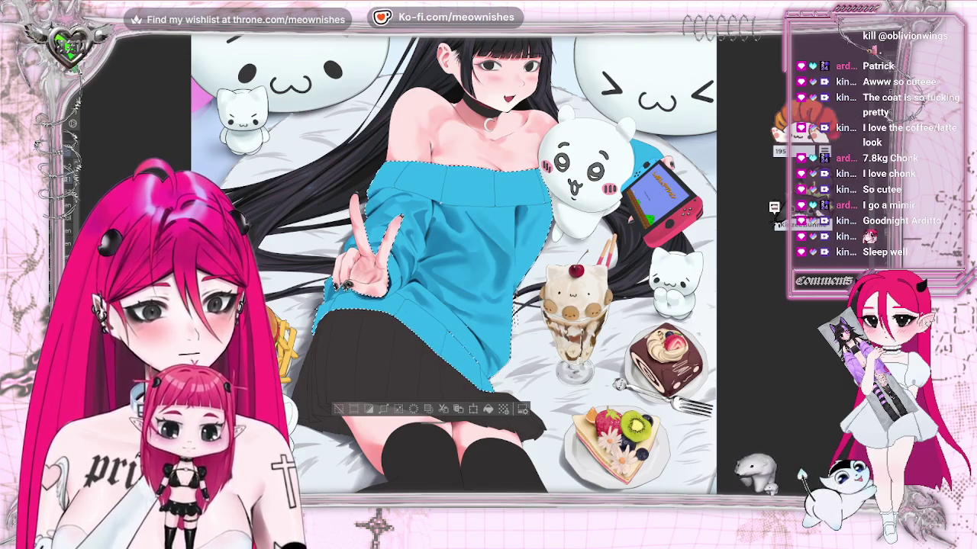
Step: Attempt to transform the sweater selection, dismiss the no-object alert, and zoom back in
key("ctrl+t")
left_click(506, 185)
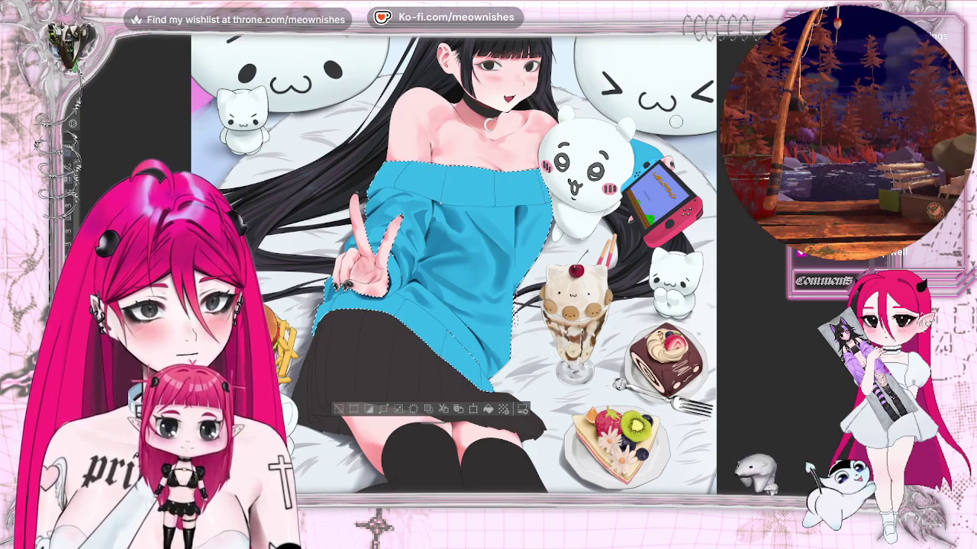
scroll(507, 185, "up", 3)
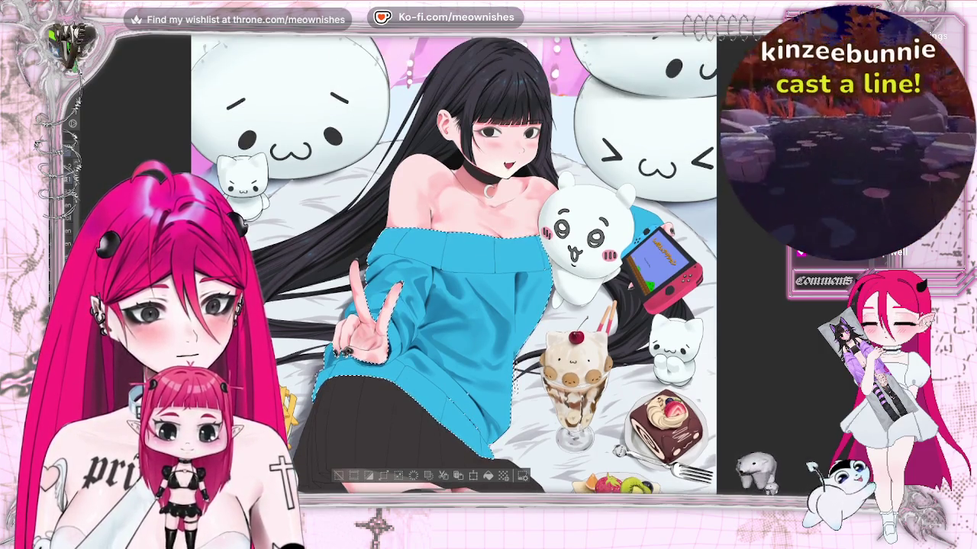
key("ctrl+plus")
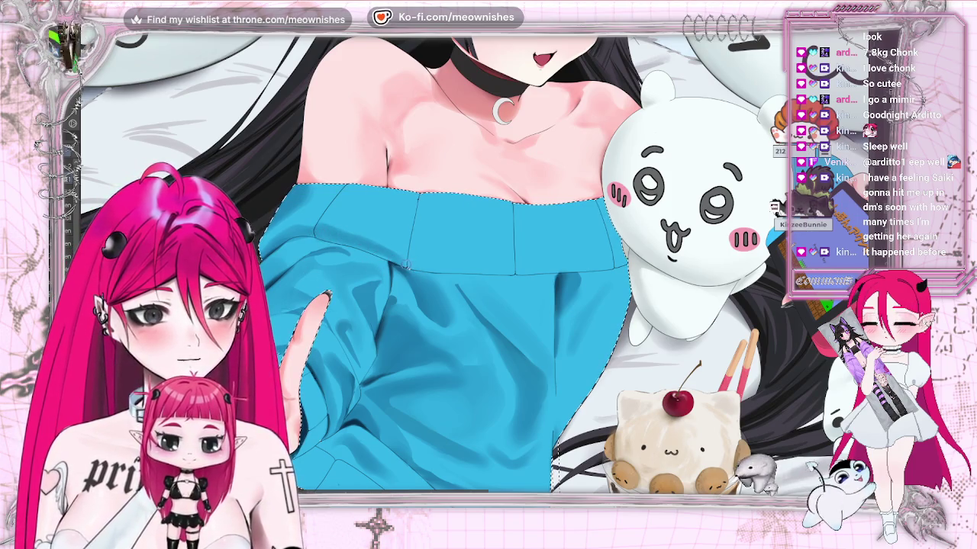
Step: Darken a short stretch of the collar-band line, then review the whole illustration
left_click_drag(439, 267, 537, 264)
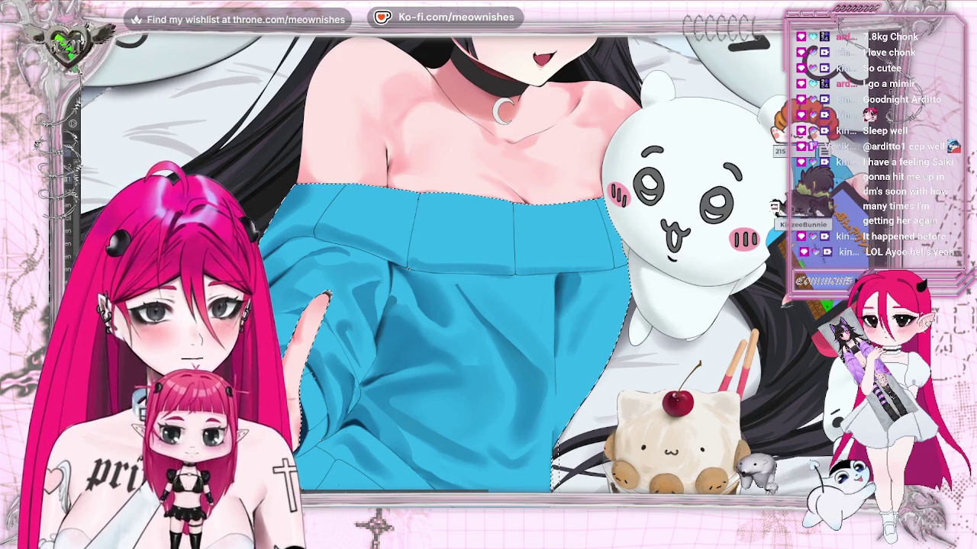
key("ctrl+0")
scroll(601, 367, "down", 2)
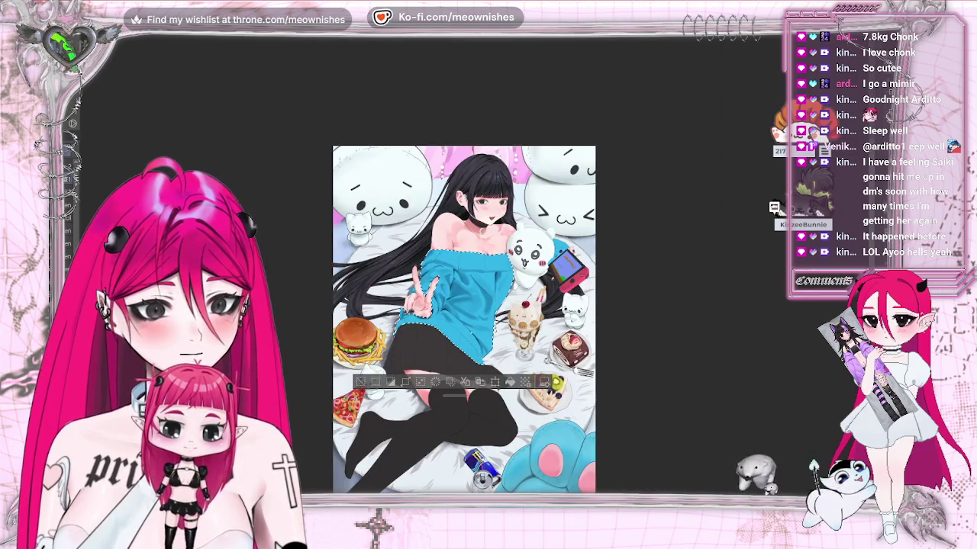
scroll(473, 271, "up", 5)
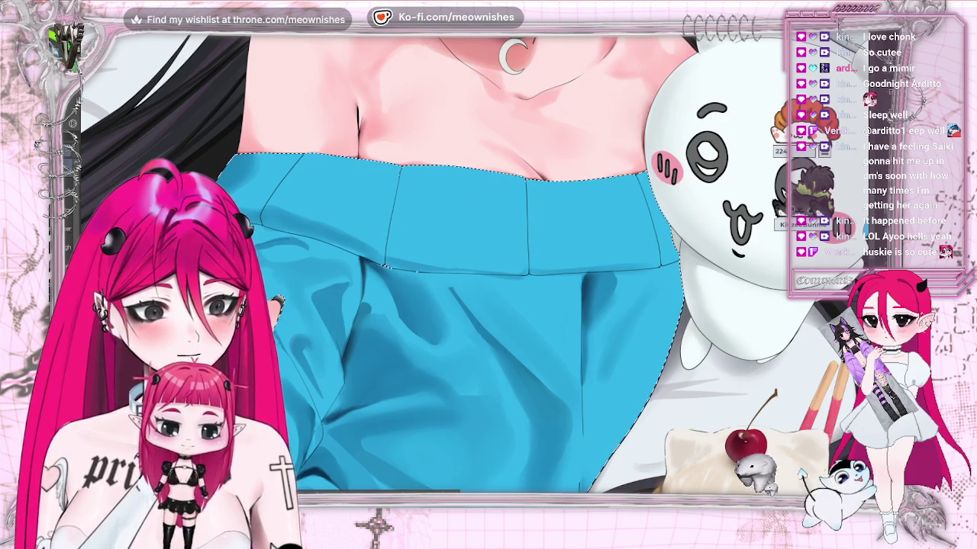
scroll(488, 263, "down", 2)
scroll(489, 264, "down", 1)
scroll(488, 263, "down", 1)
scroll(488, 263, "up", 1)
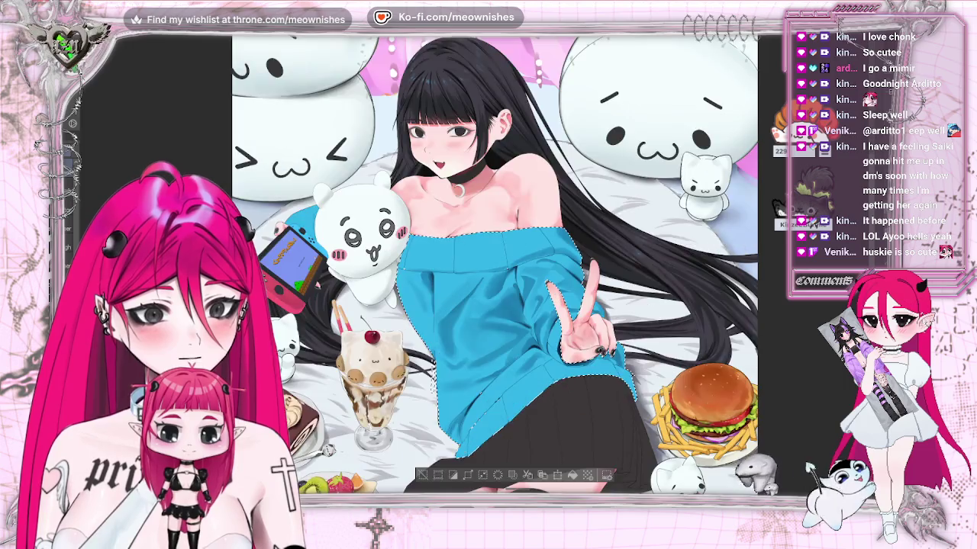
Step: Zoom in on the sweater's collar band and peace-sign hand area for more shading
scroll(473, 245, "up", 2)
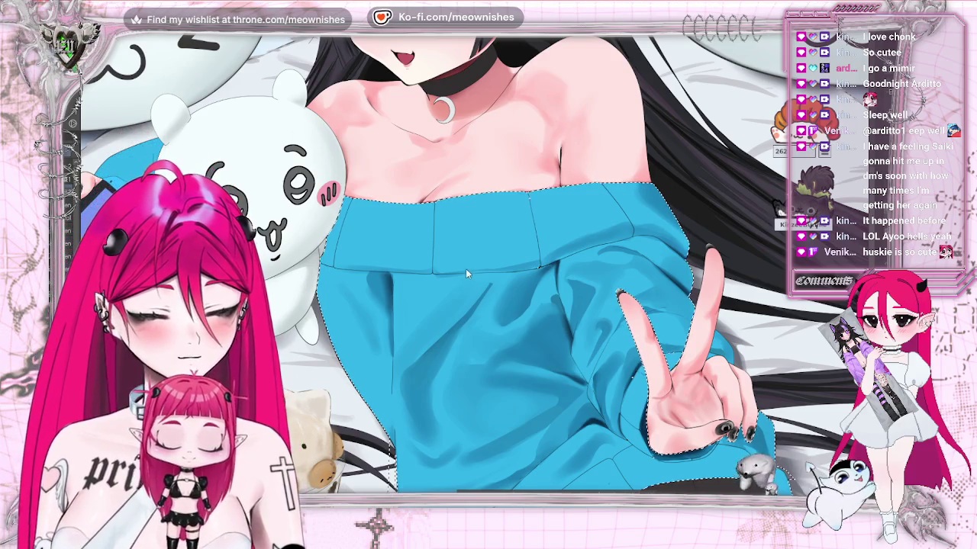
Step: Zoom in on the sweater front, then fit the whole illustration to check the fold shadows
scroll(467, 273, "up", 2)
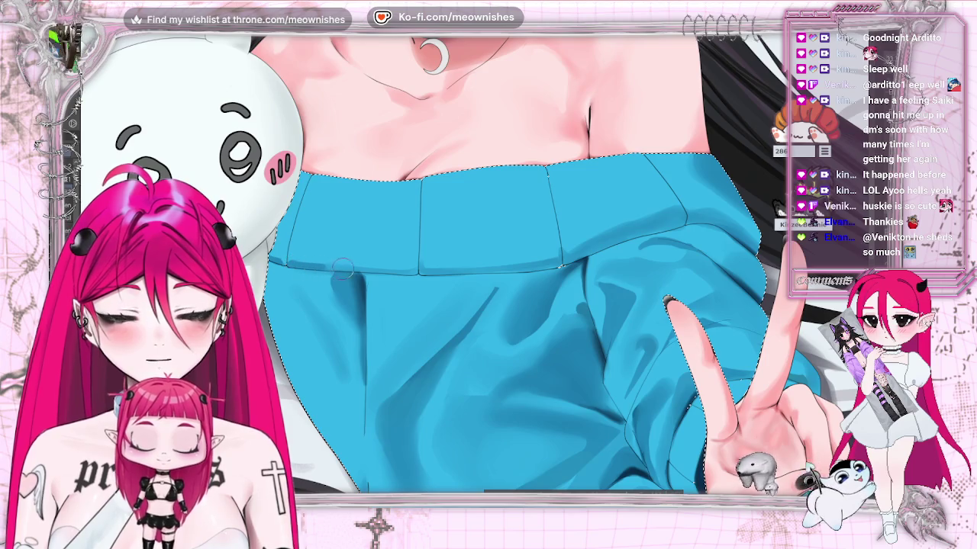
key("ctrl+0")
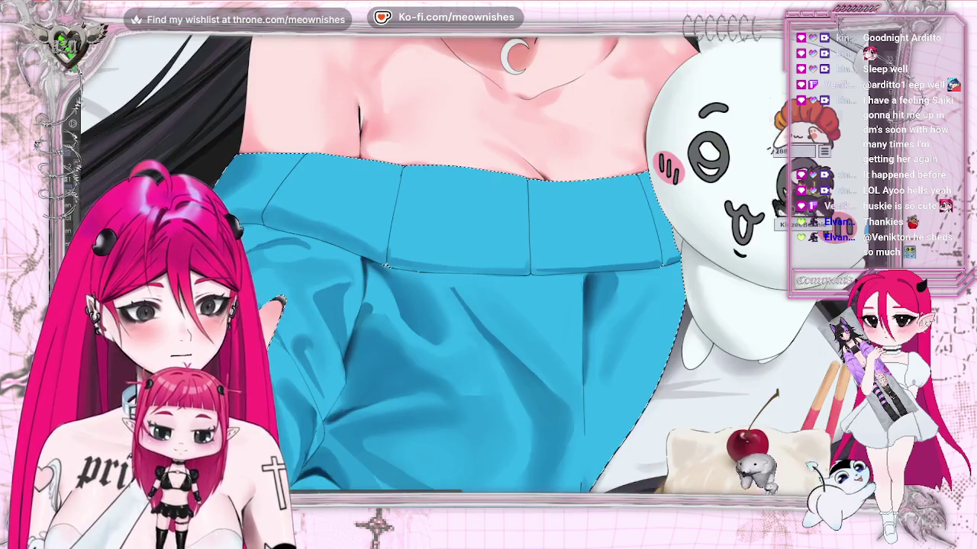
Step: Zoom into the folded sweater band and shade darker along its lower edge
scroll(456, 347, "up", 5)
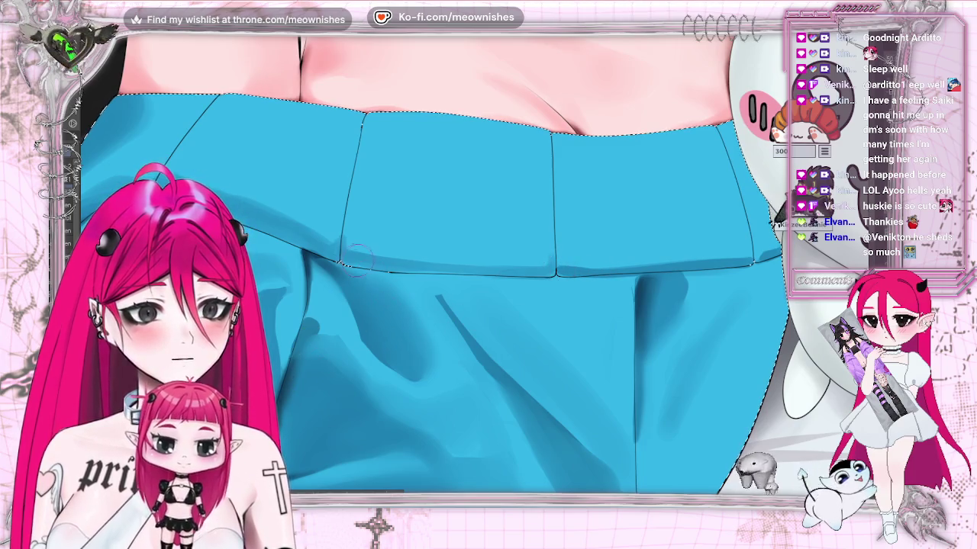
left_click_drag(445, 268, 553, 263)
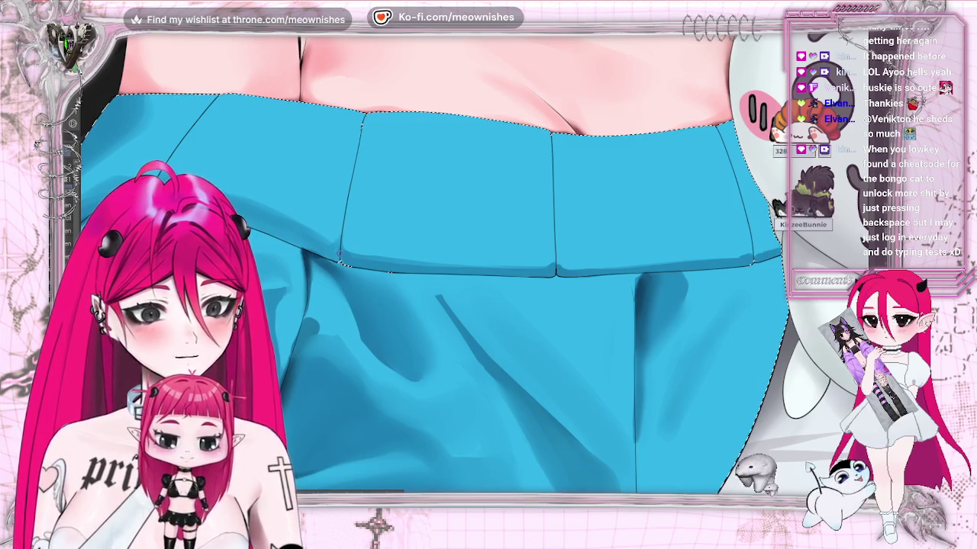
Step: Brush a darker blue fold shadow across the lower sweater folds, check it flipped, then reset the view
mouse_move(457, 267)
left_mouse_down()
mouse_move(492, 267)
mouse_move(427, 252)
left_mouse_up()
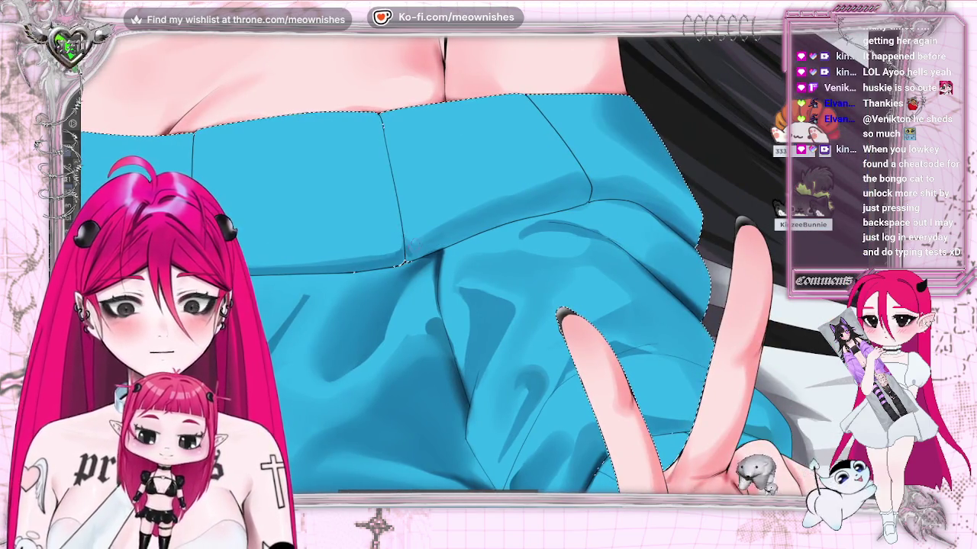
left_click_drag(415, 248, 589, 190)
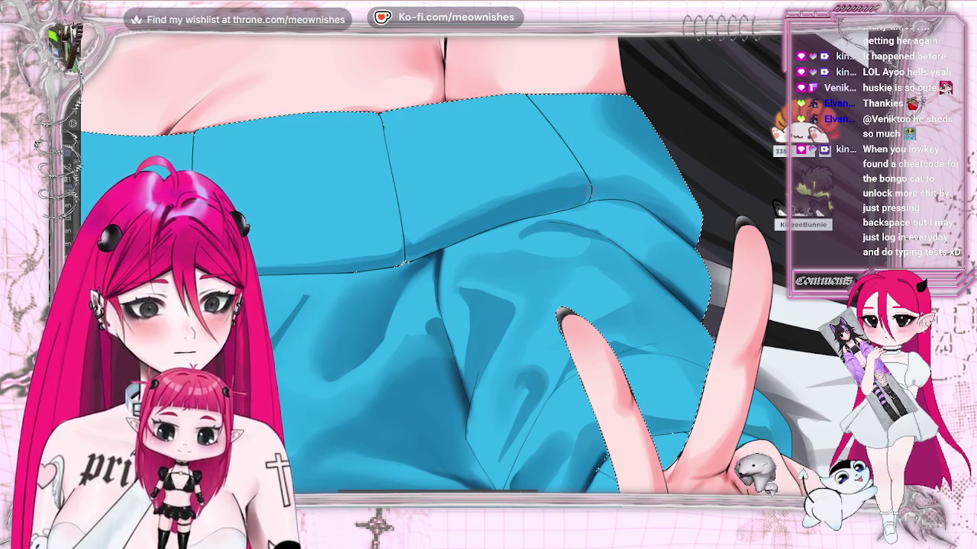
left_click_drag(611, 191, 662, 202)
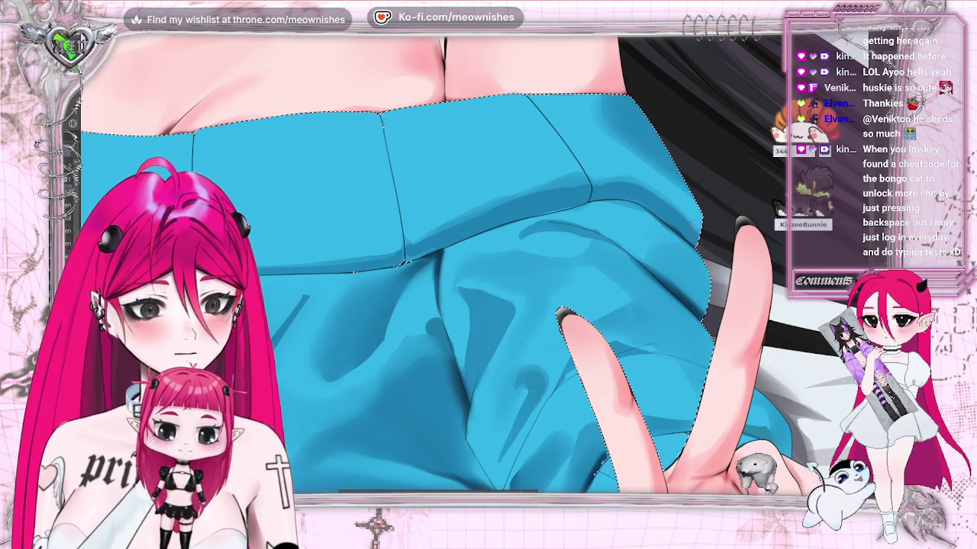
key("v")
key("v")
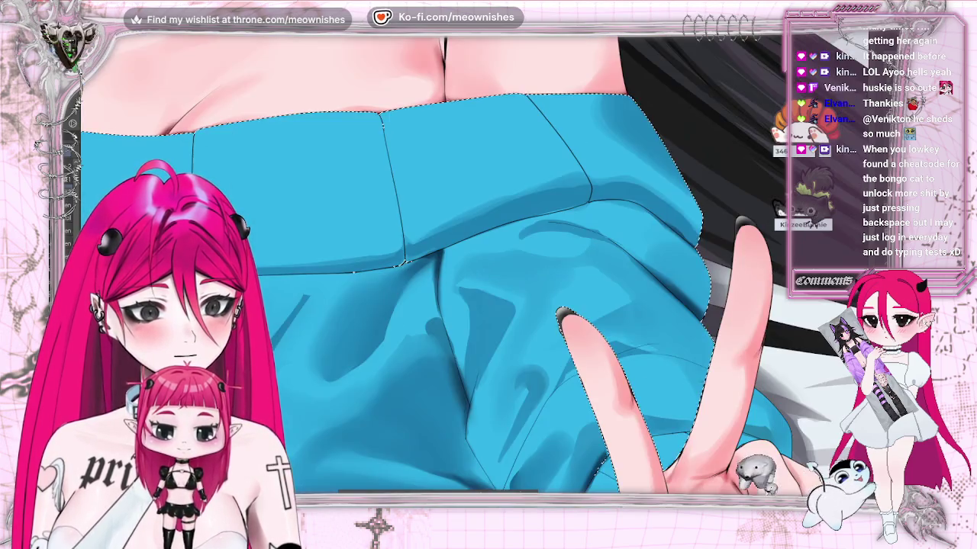
key("ctrl+0")
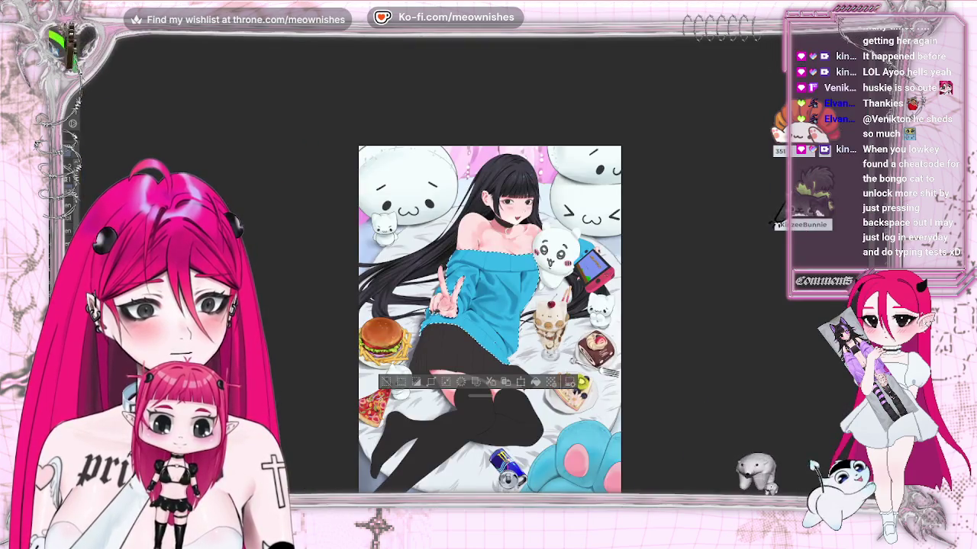
Step: Zoom in close on the sweater, shrink the brush, and select the sweater area for detail work
key("ctrl+plus")
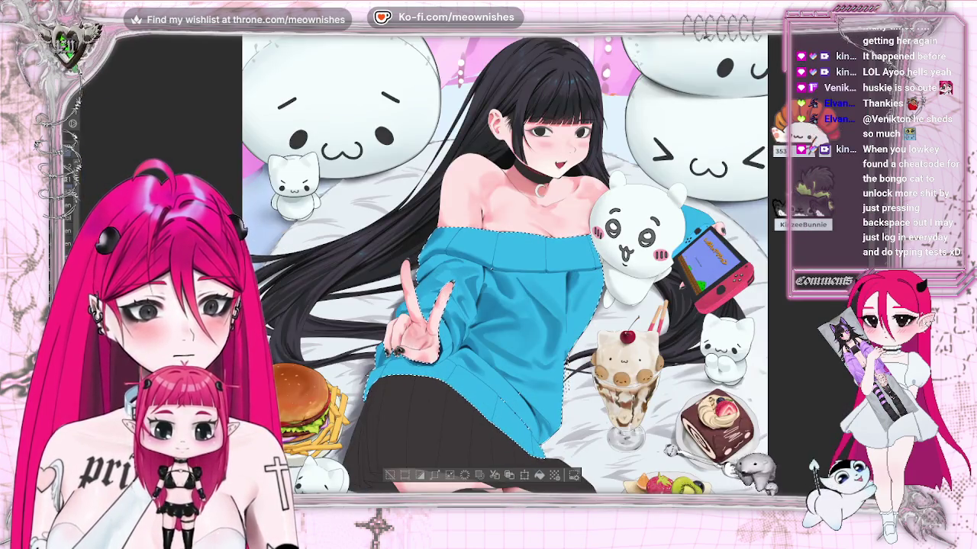
key("ctrl+minus")
key("ctrl+minus")
key("ctrl+plus")
key("ctrl+plus")
key("ctrl+plus")
key("ctrl+plus")
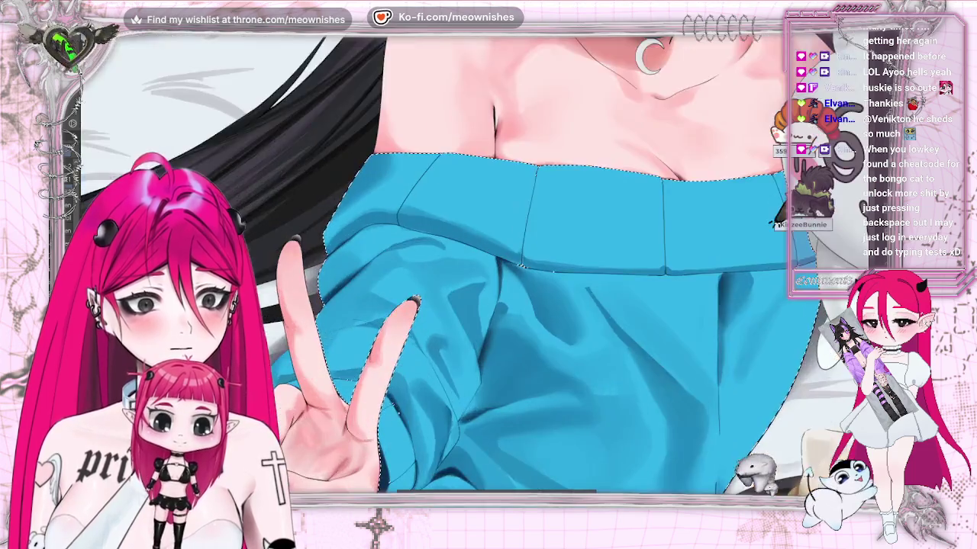
key("ctrl+plus")
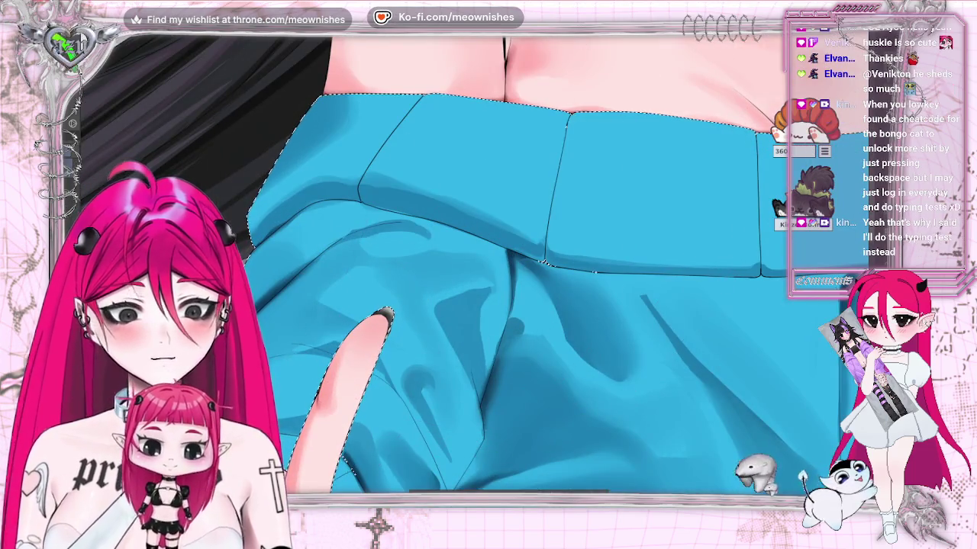
key("bracketleft")
key("bracketleft")
key("bracketleft")
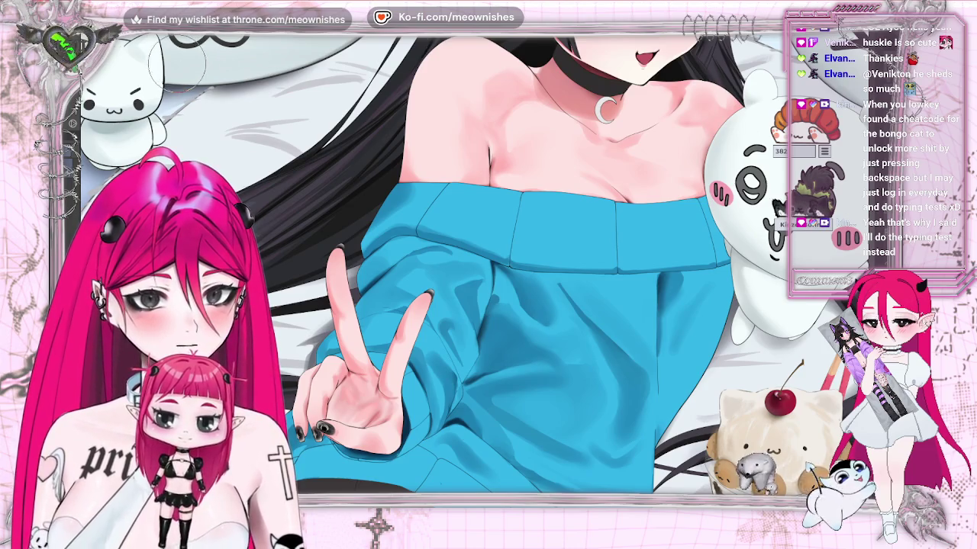
left_click(534, 343)
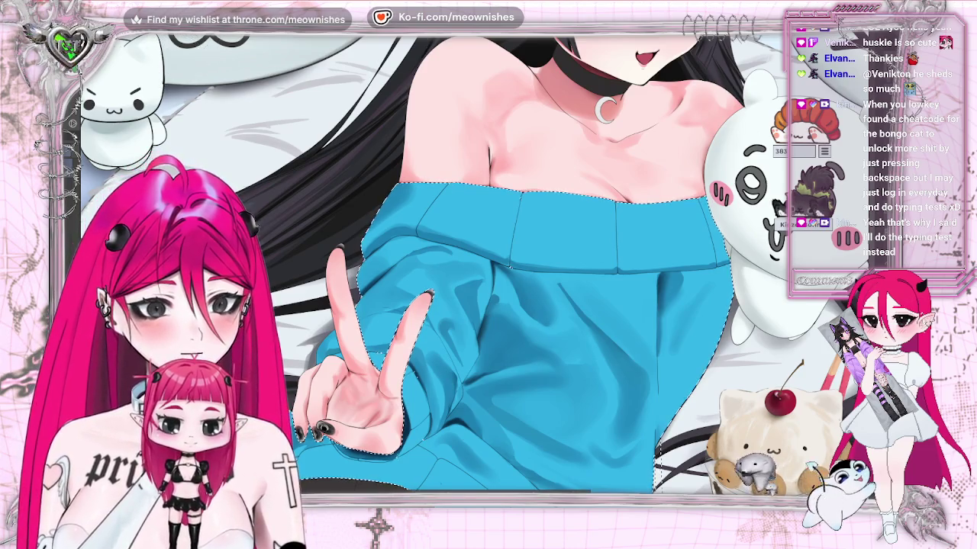
scroll(462, 267, "up", 2)
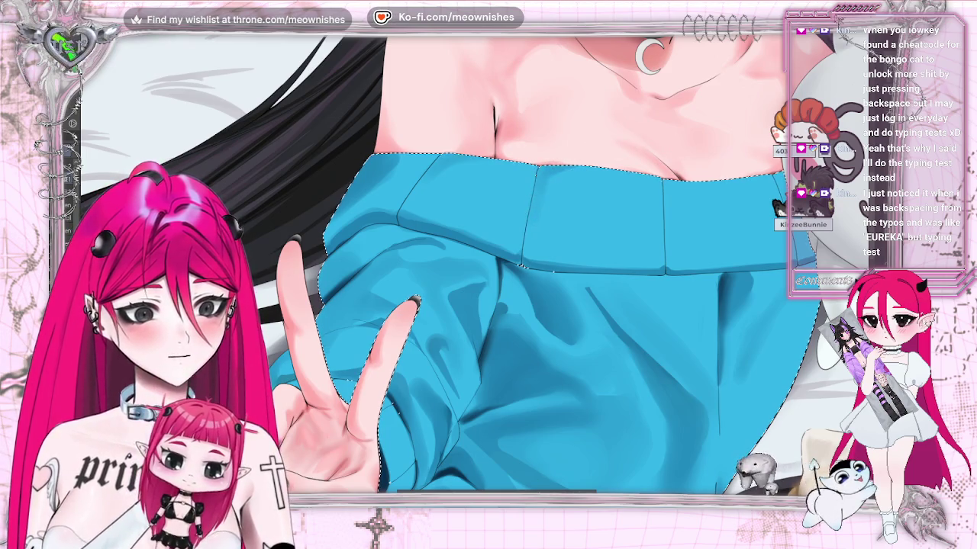
scroll(469, 263, "right", 5)
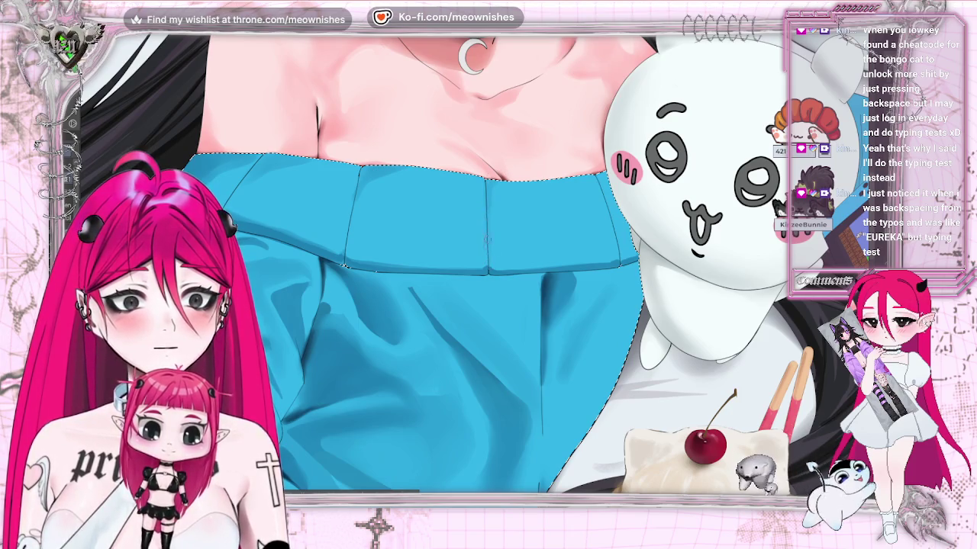
scroll(615, 212, "down", 2)
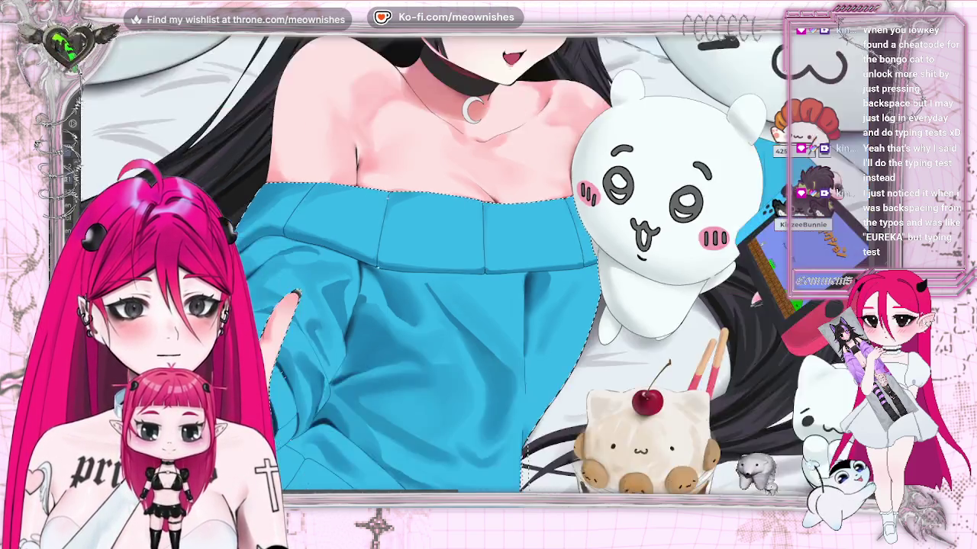
scroll(614, 213, "down", 4)
scroll(290, 247, "up", 3)
scroll(290, 247, "up", 2)
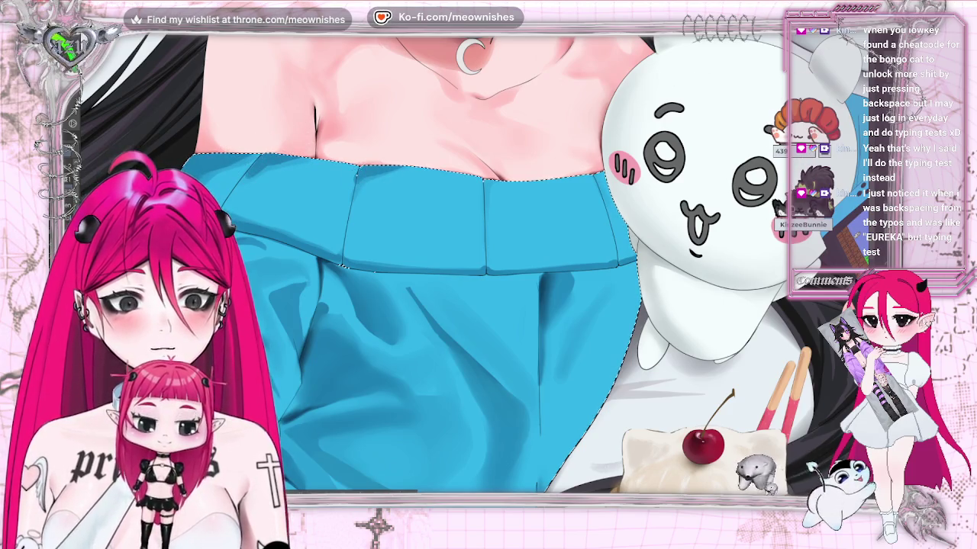
key("ctrl+0")
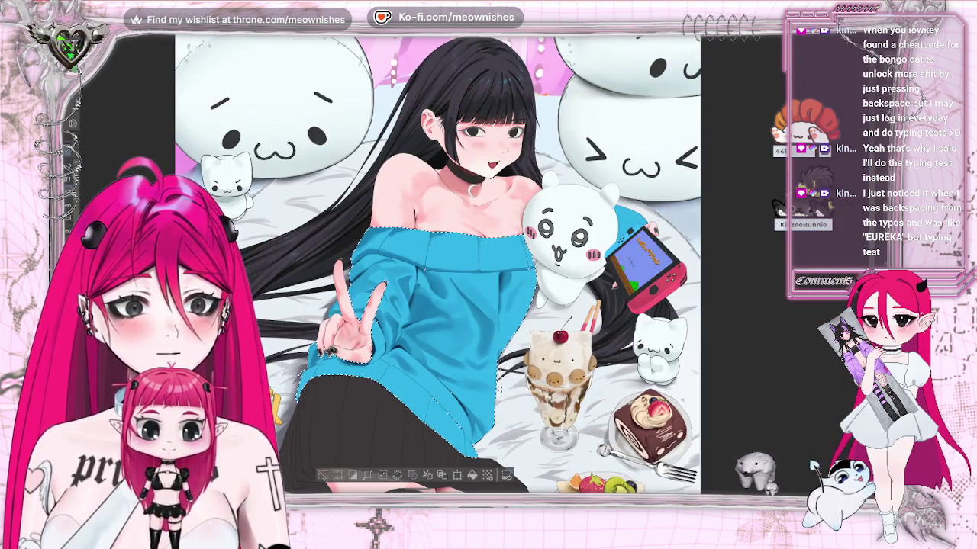
key("ctrl+0")
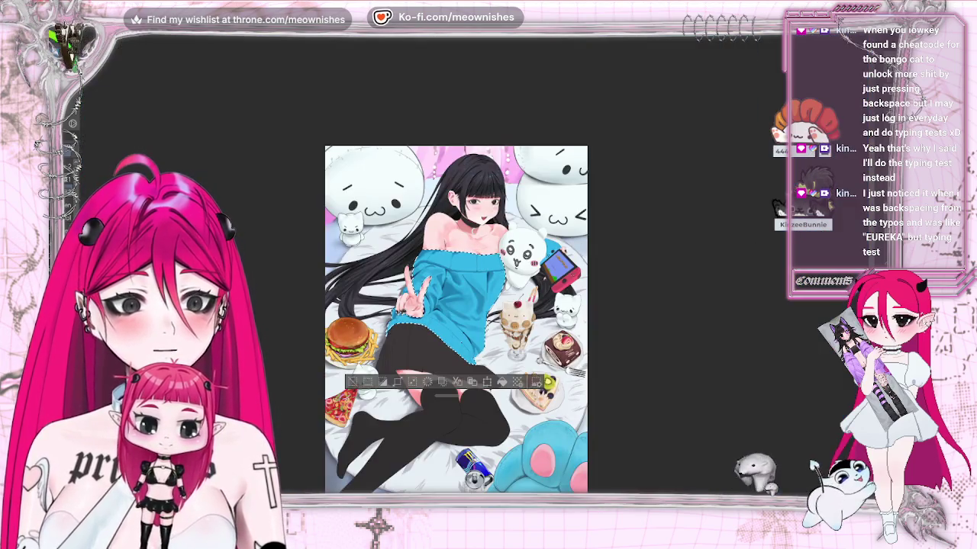
key("h")
key("h")
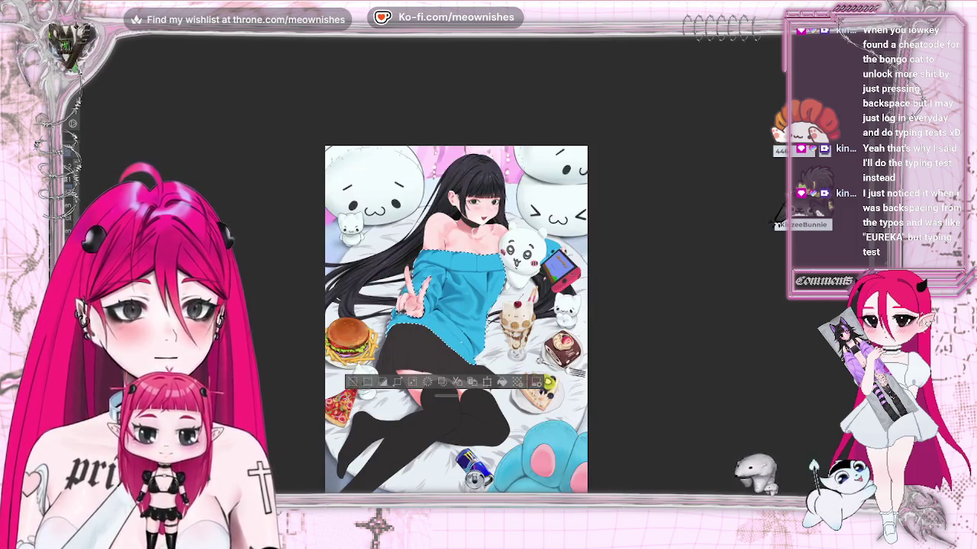
scroll(445, 291, "up", 5)
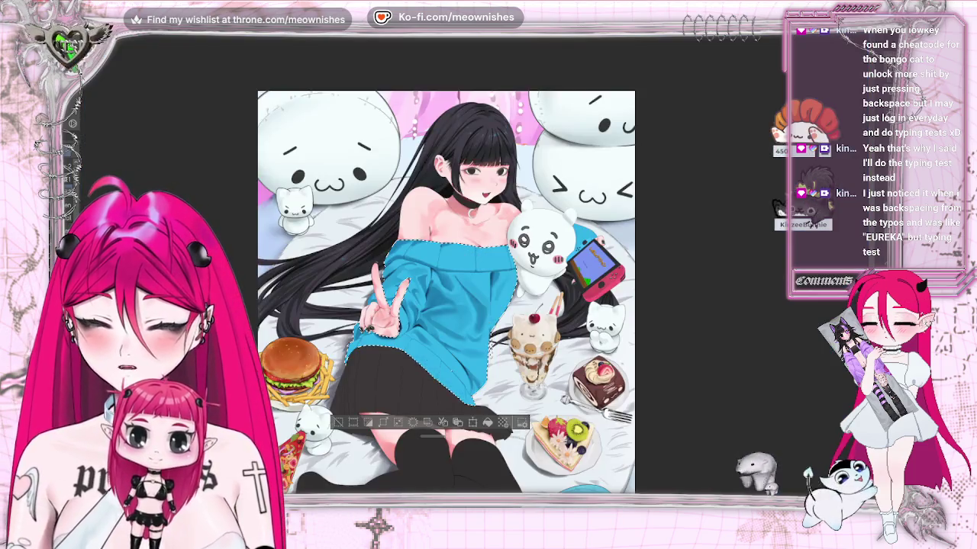
scroll(476, 274, "up", 3)
scroll(476, 274, "up", 2)
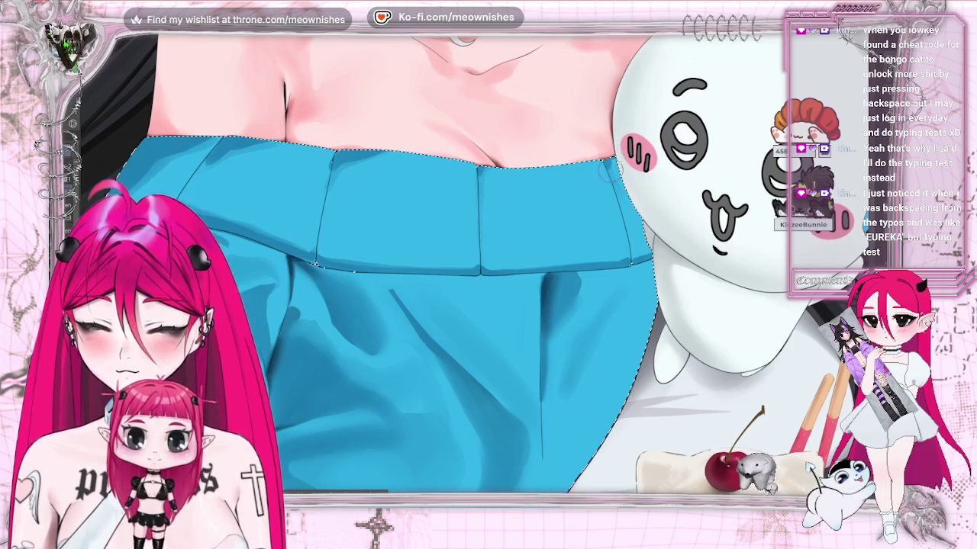
scroll(607, 170, "down", 2)
scroll(607, 170, "down", 3)
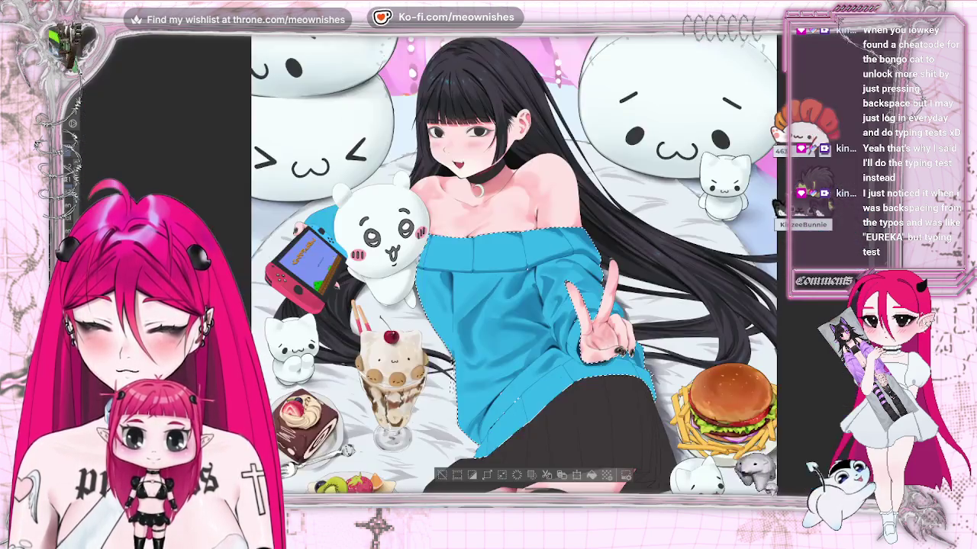
scroll(454, 376, "down", 2)
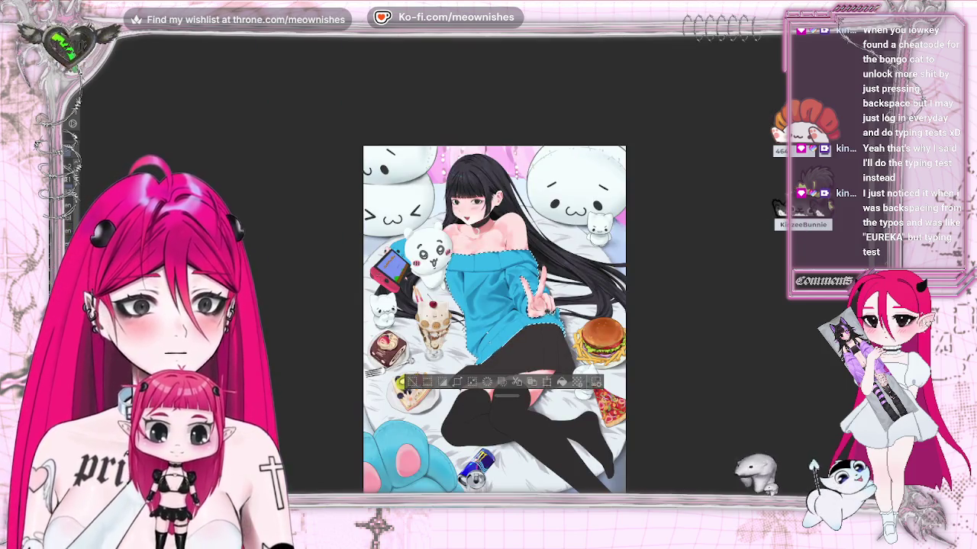
key("h")
scroll(473, 269, "down", 1)
scroll(473, 269, "up", 1)
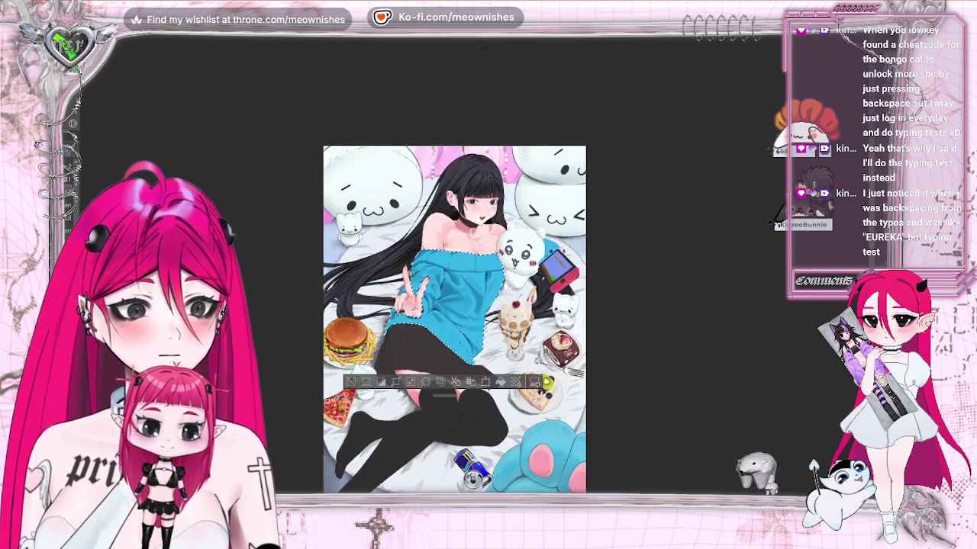
scroll(473, 269, "up", 2)
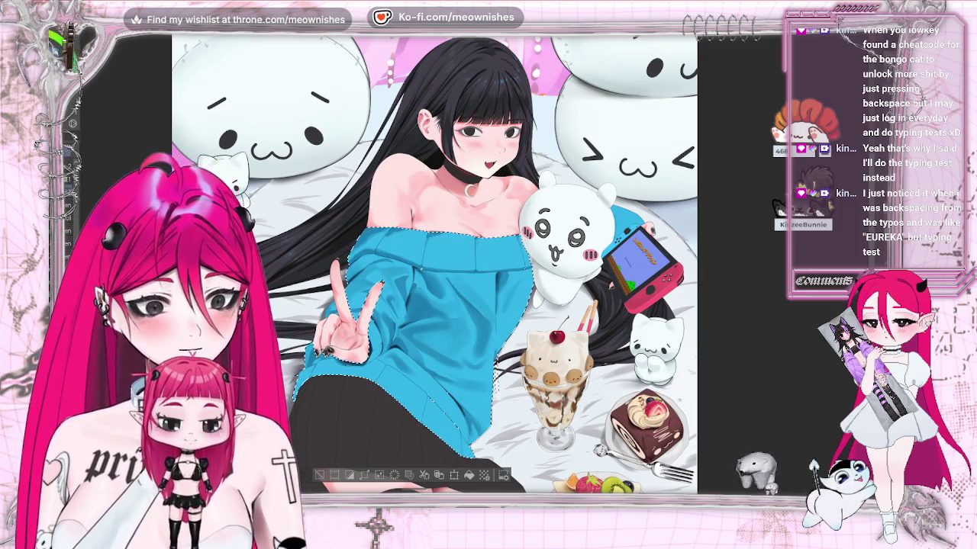
key("ctrl+plus")
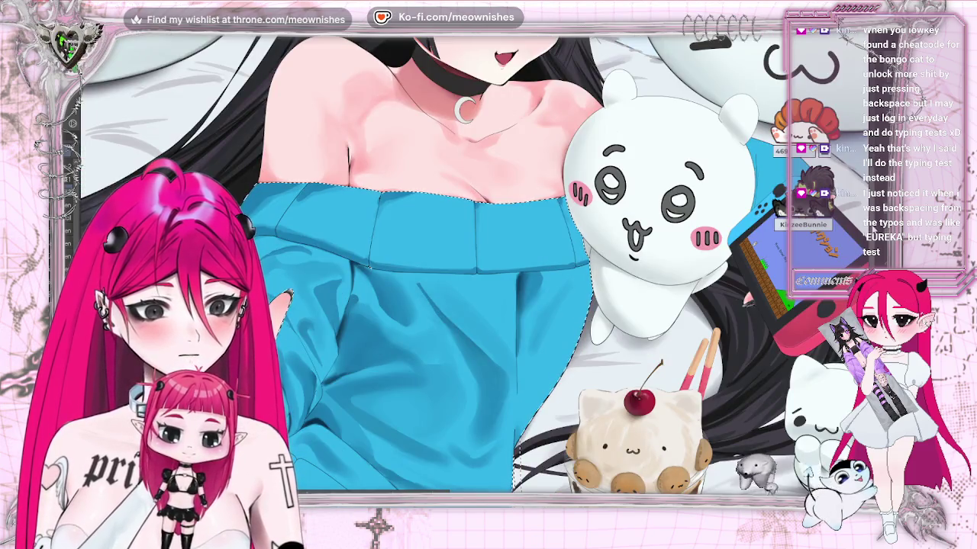
scroll(488, 305, "down", 2)
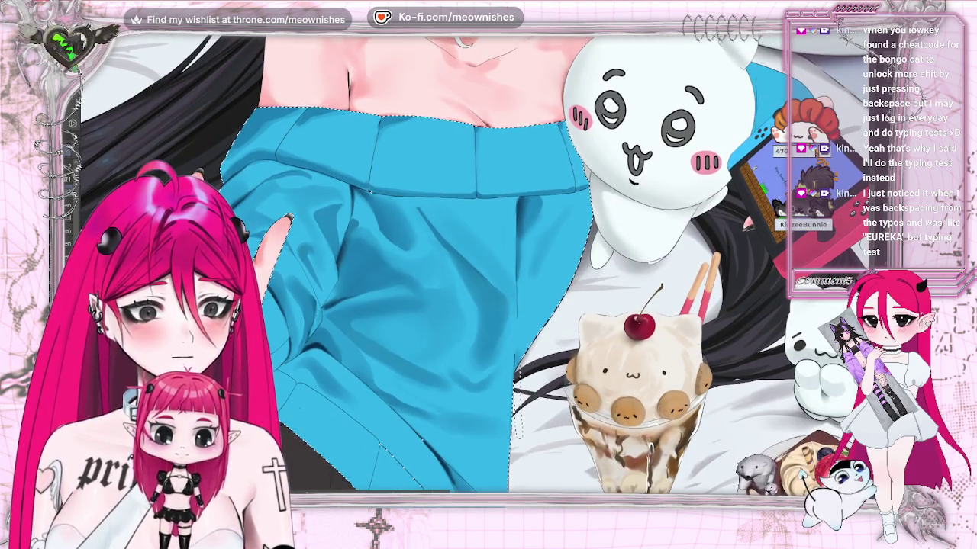
scroll(489, 305, "down", 3)
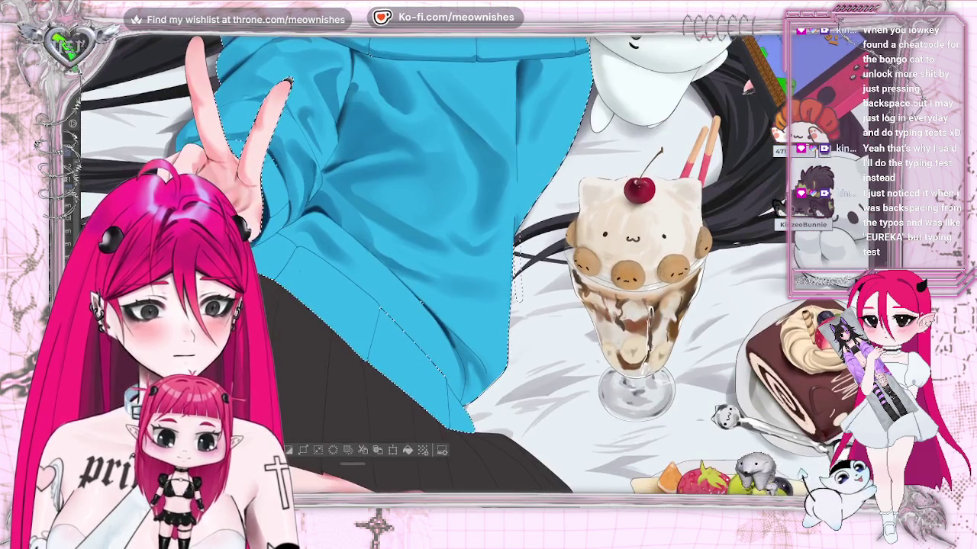
scroll(488, 267, "up", 1)
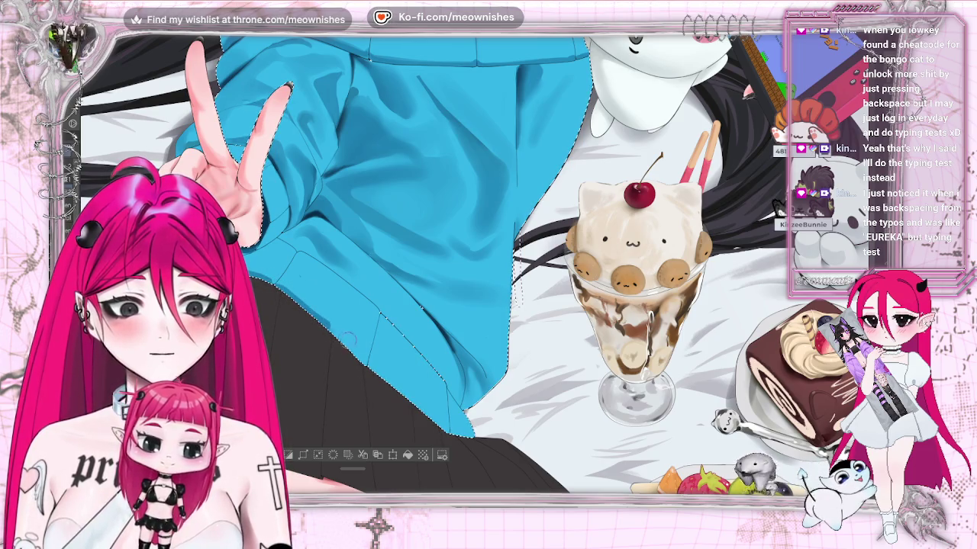
key("h")
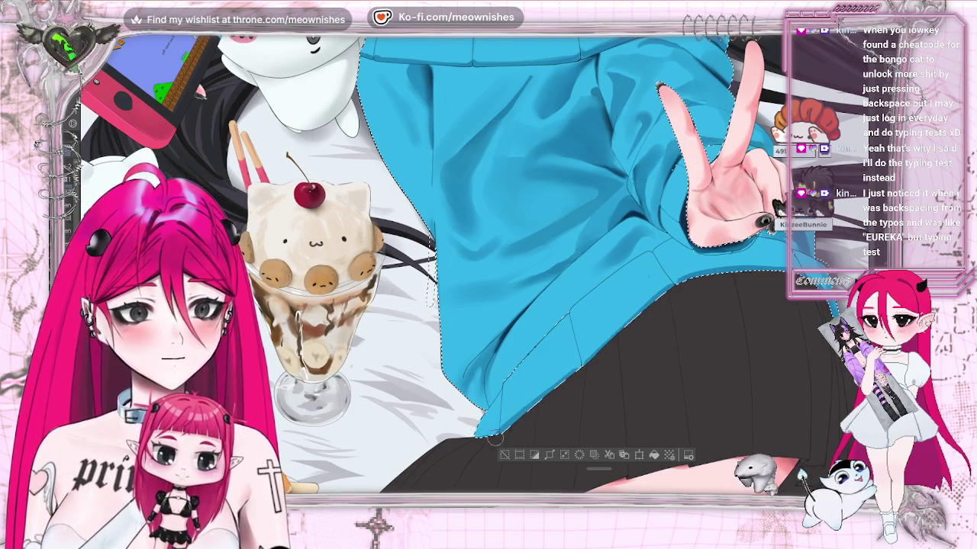
key("h")
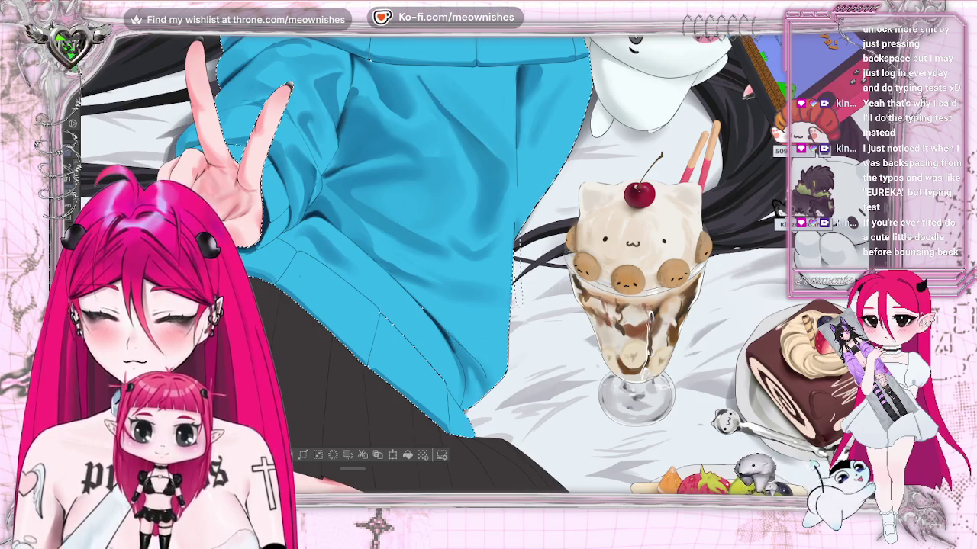
key("h")
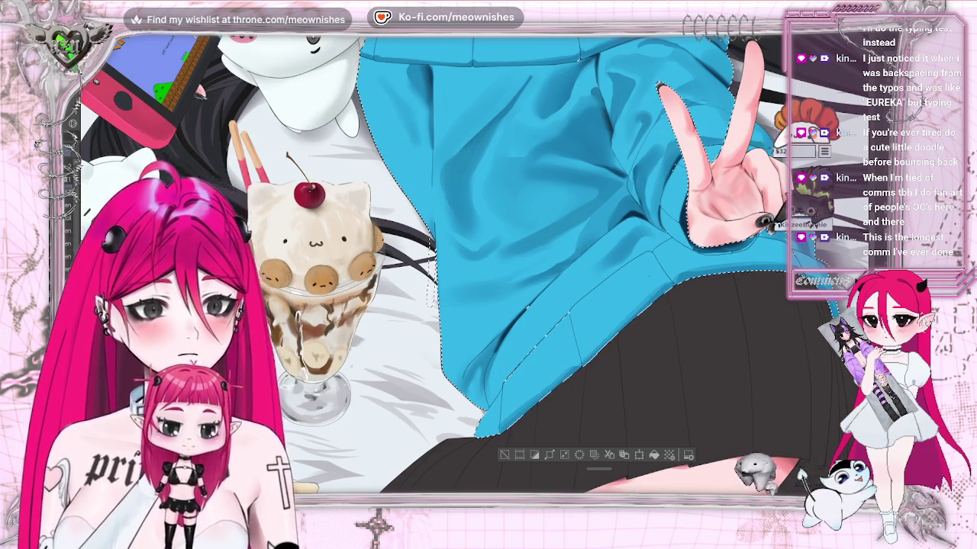
key("h")
key("ctrl+0")
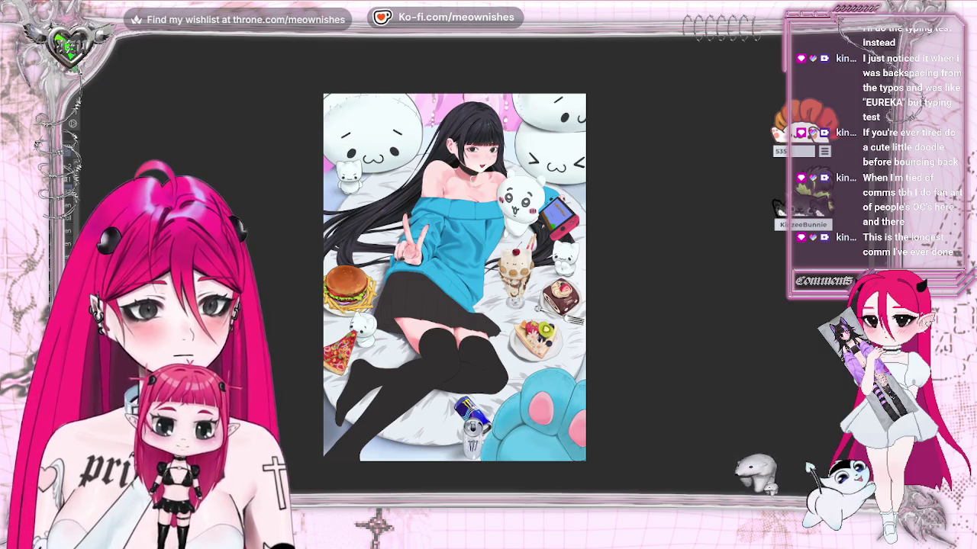
scroll(470, 272, "up", 5)
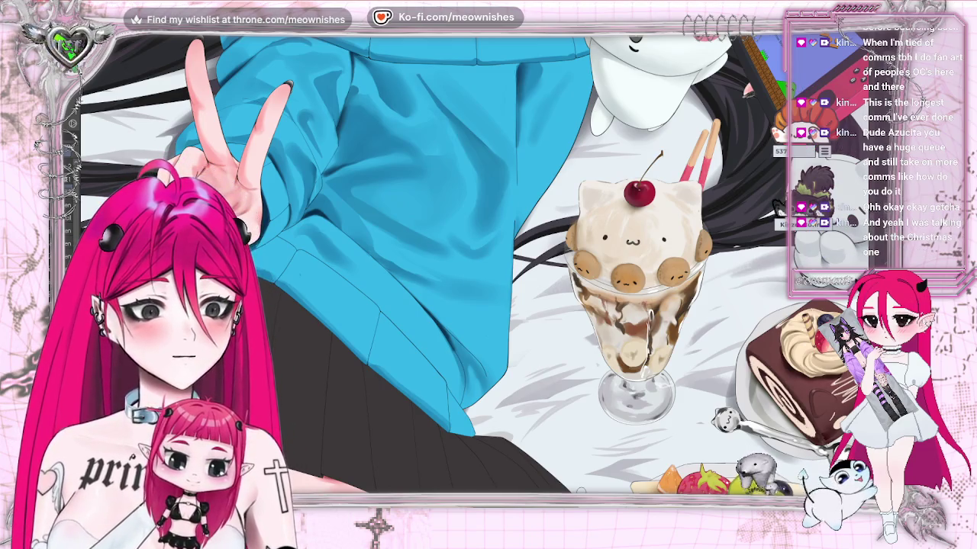
left_click_drag(389, 479, 515, 479)
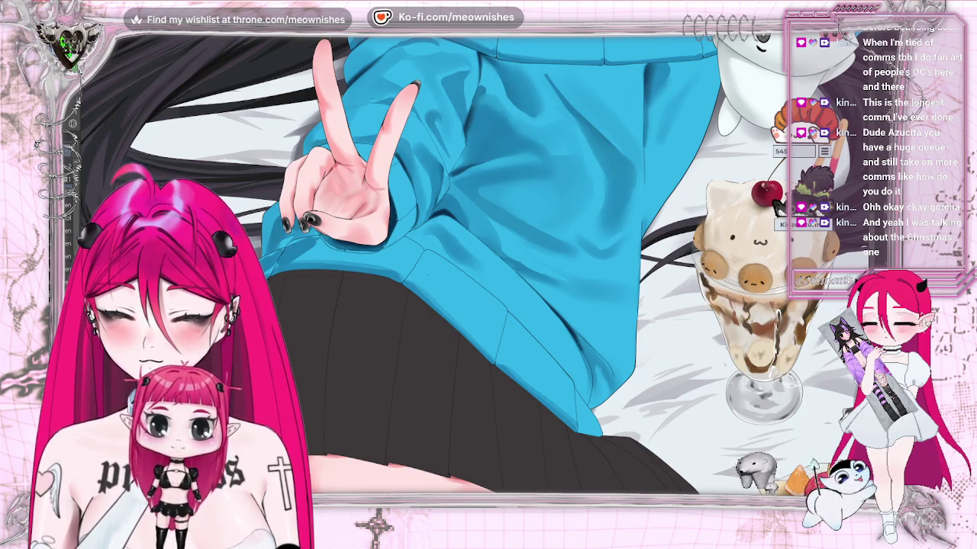
key("ctrl+0")
scroll(496, 263, "up", 2)
scroll(473, 244, "up", 2)
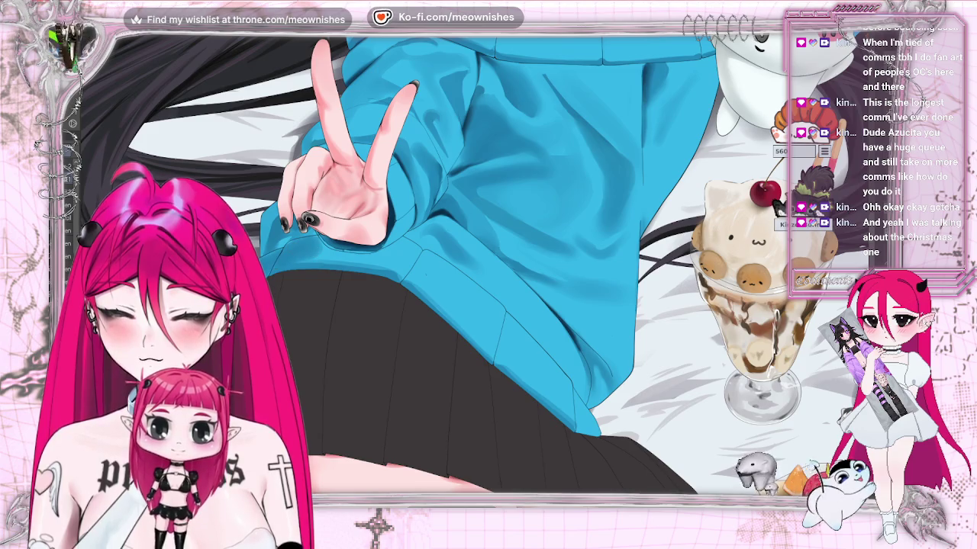
scroll(778, 208, "down", 1)
scroll(778, 210, "down", 1)
scroll(777, 217, "down", 1)
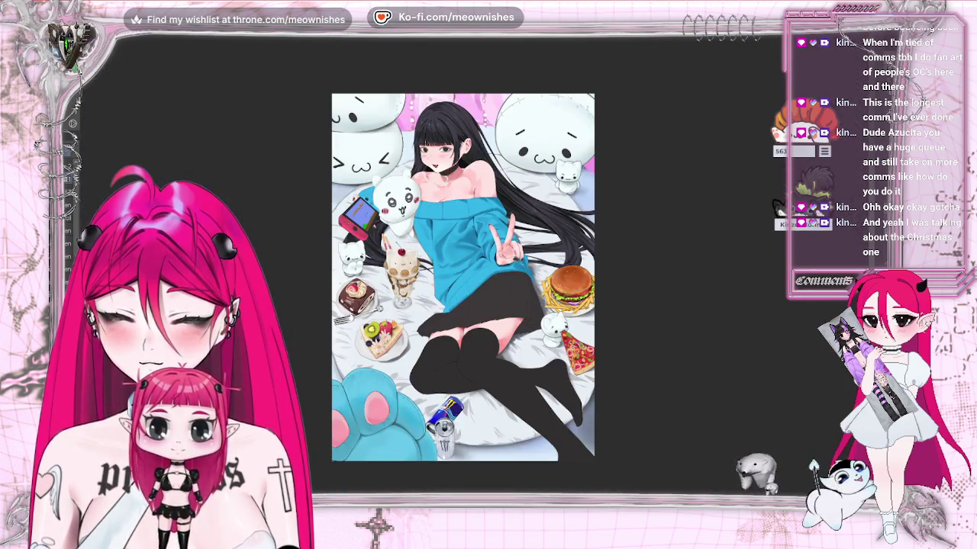
key("m")
scroll(776, 218, "down", 1)
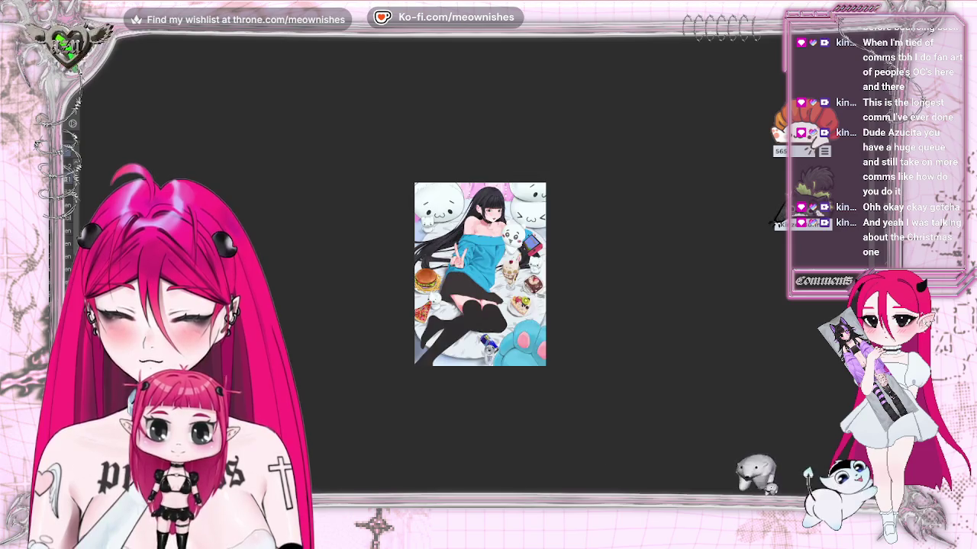
scroll(777, 208, "up", 1)
scroll(776, 208, "up", 1)
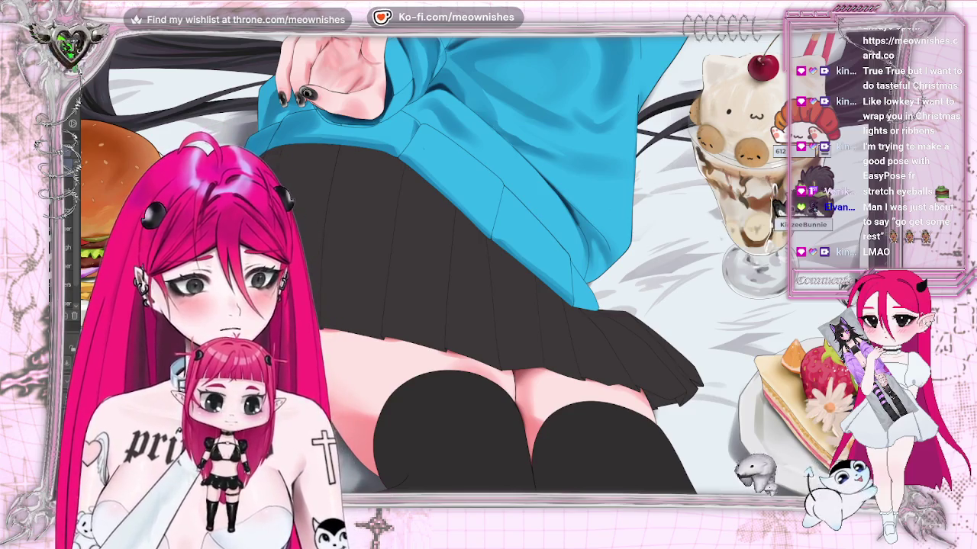
Step: Fit the illustration in the window and zoom in to review the shaded skirt pleats
key("ctrl+0")
key("ctrl+plus")
key("ctrl+plus")
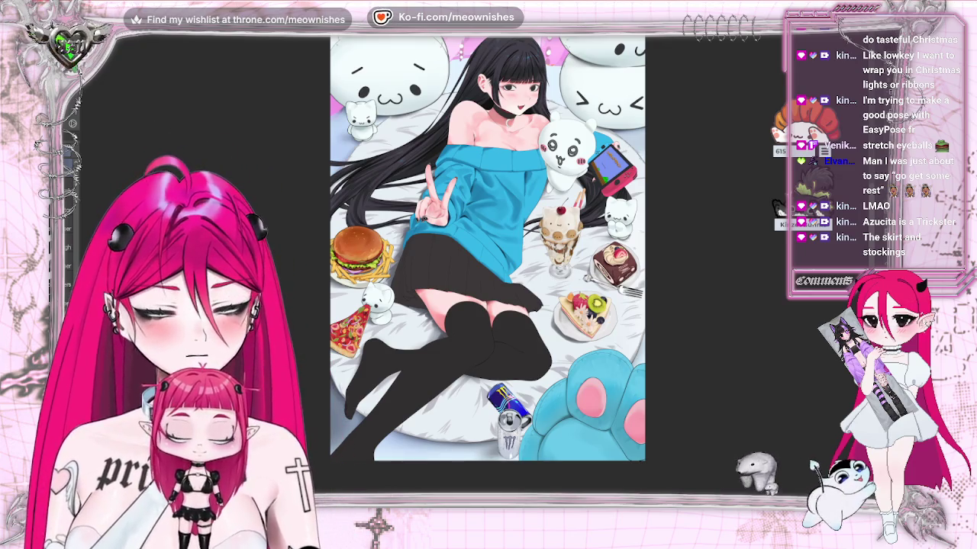
scroll(427, 252, "up", 2)
scroll(427, 252, "up", 2)
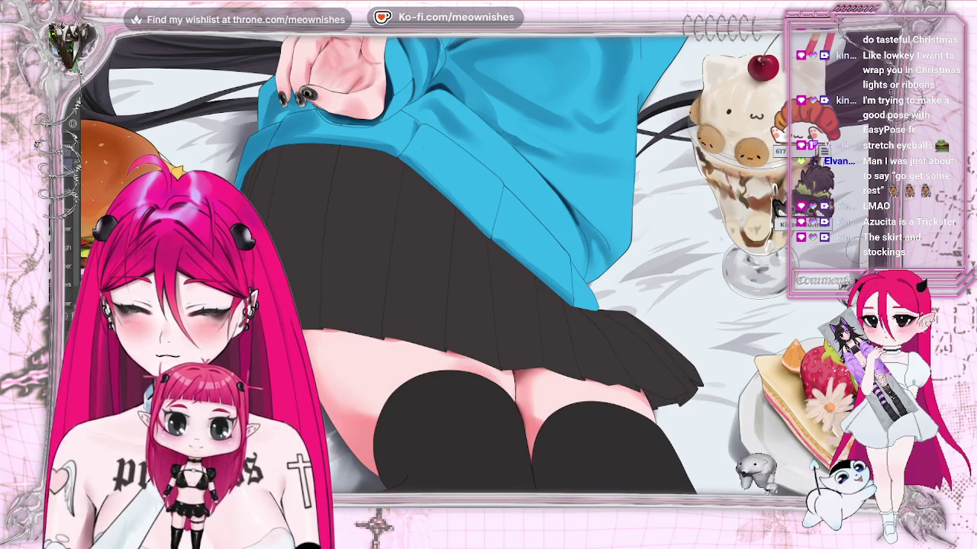
scroll(465, 263, "up", 3)
scroll(466, 263, "up", 3)
scroll(465, 264, "up", 3)
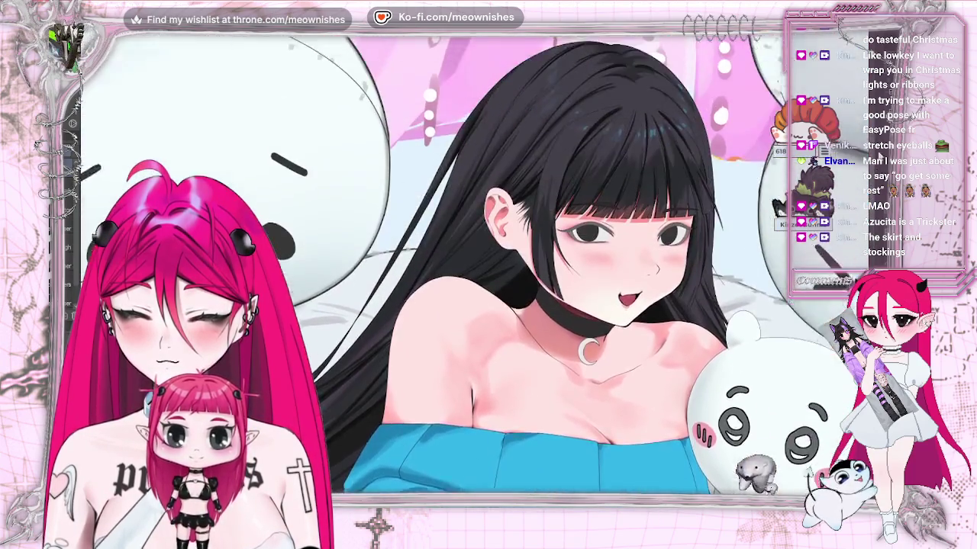
scroll(465, 263, "up", 1)
scroll(484, 343, "down", 1)
scroll(484, 343, "down", 1)
scroll(483, 343, "down", 3)
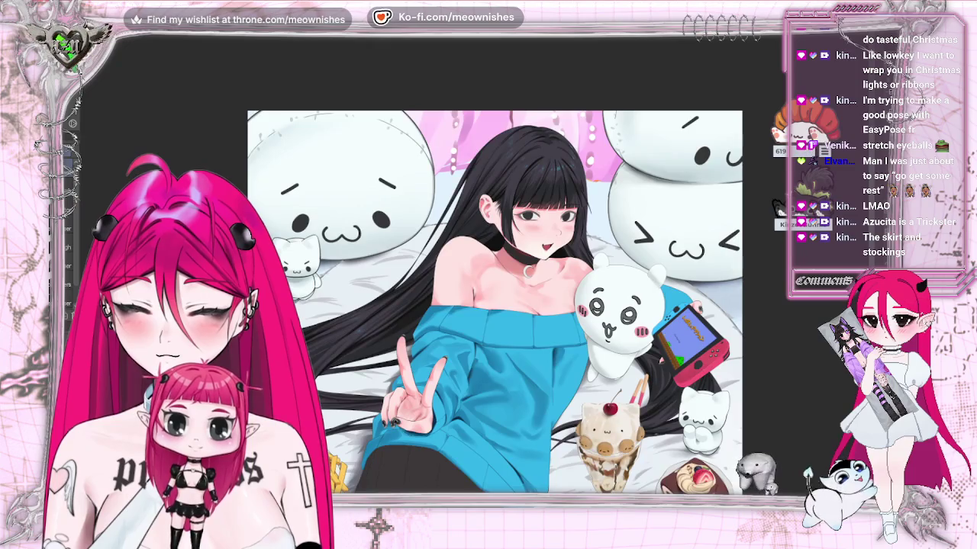
scroll(484, 343, "down", 2)
scroll(484, 344, "down", 3)
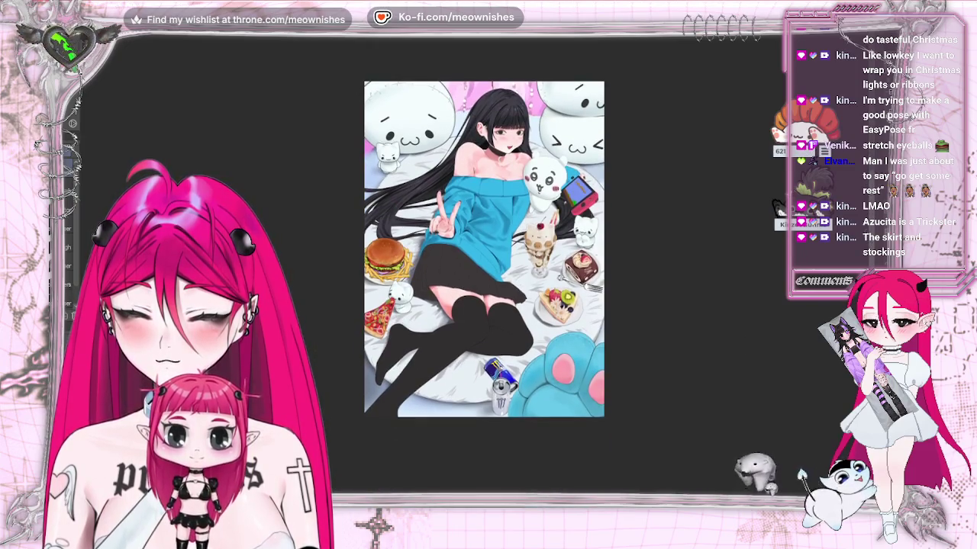
key("h")
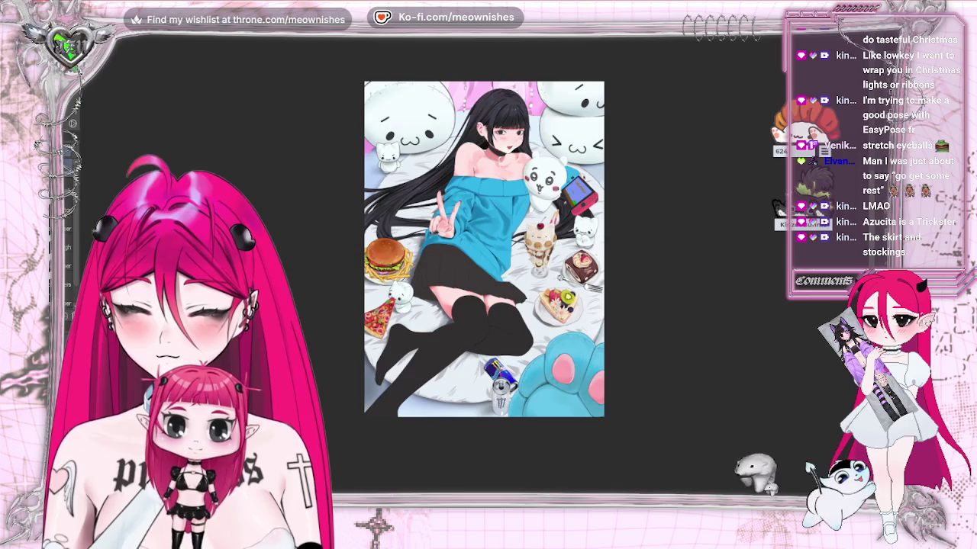
key("h")
scroll(484, 250, "down", 2)
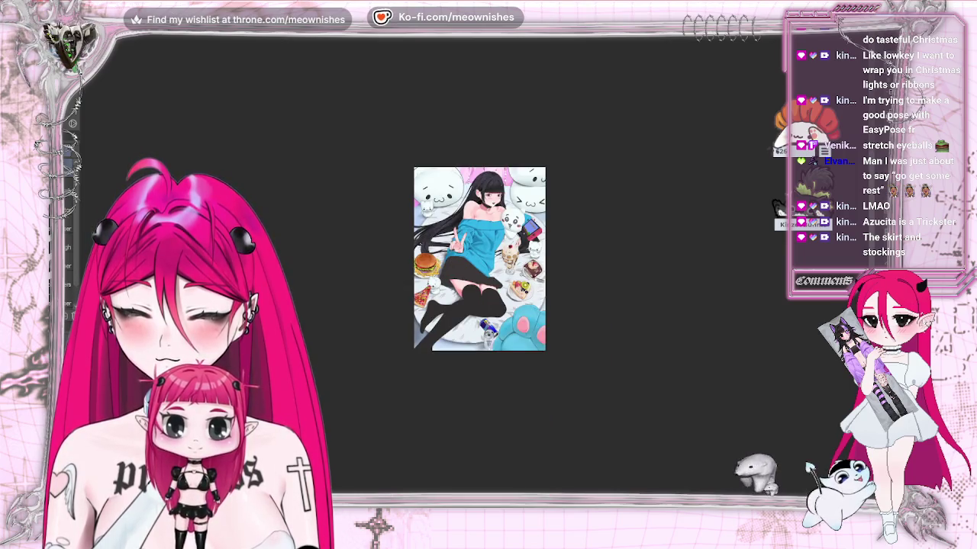
scroll(479, 259, "down", 2)
scroll(479, 259, "up", 2)
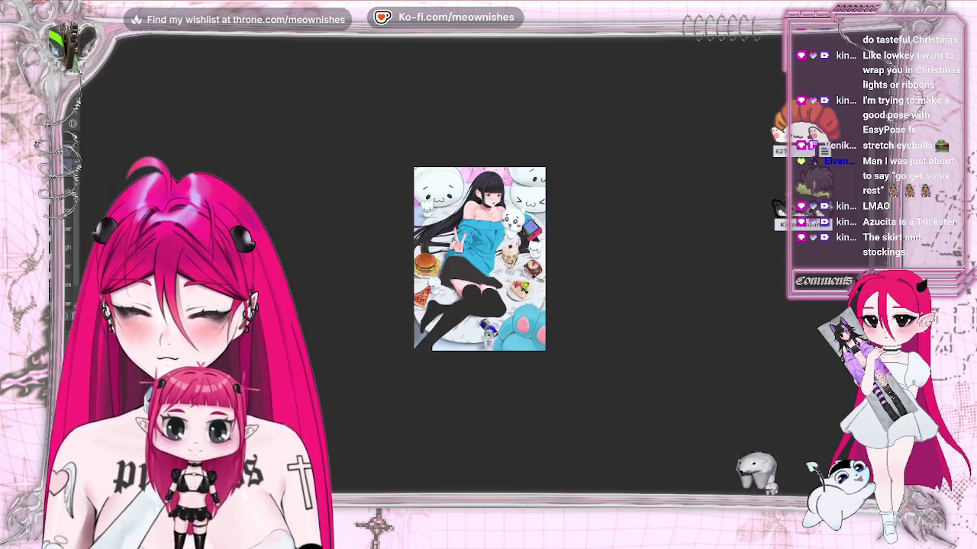
key("h")
key("h")
scroll(477, 263, "down", 3)
scroll(476, 268, "down", 1)
scroll(475, 269, "up", 2)
scroll(479, 252, "up", 4)
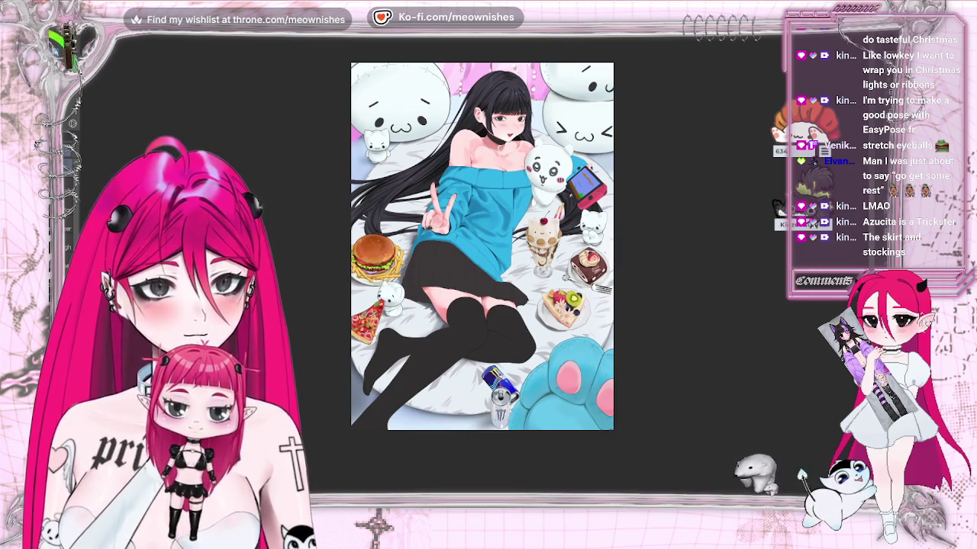
scroll(488, 263, "up", 3)
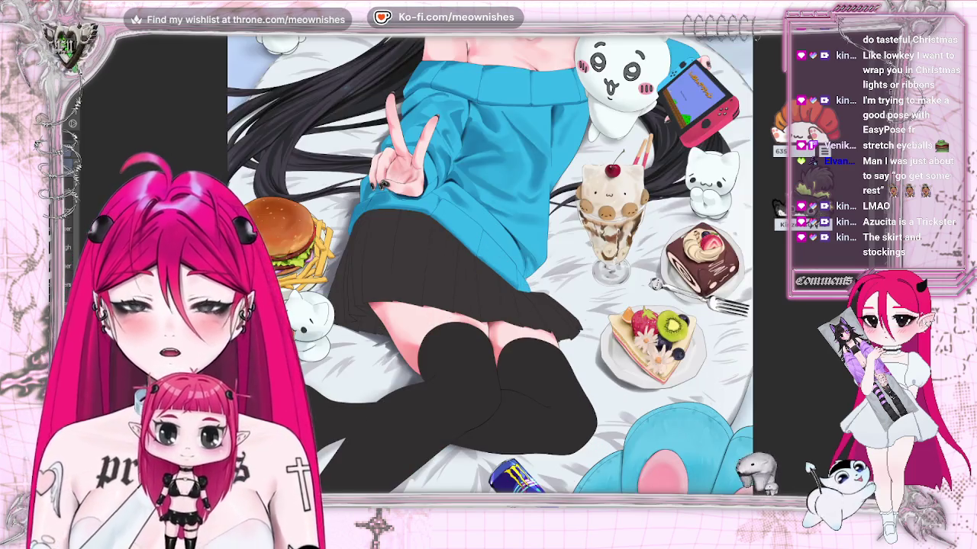
scroll(488, 263, "down", 2)
scroll(489, 263, "down", 1)
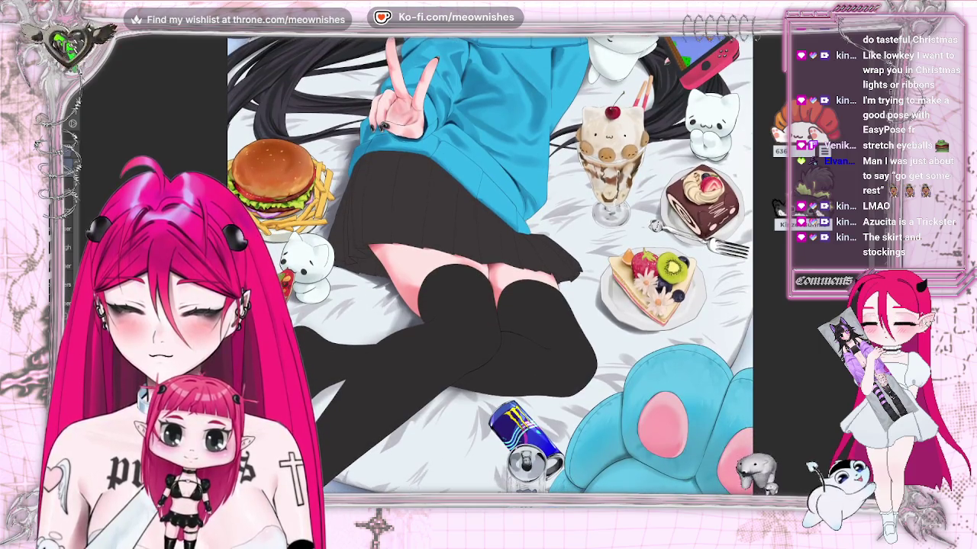
scroll(488, 263, "down", 2)
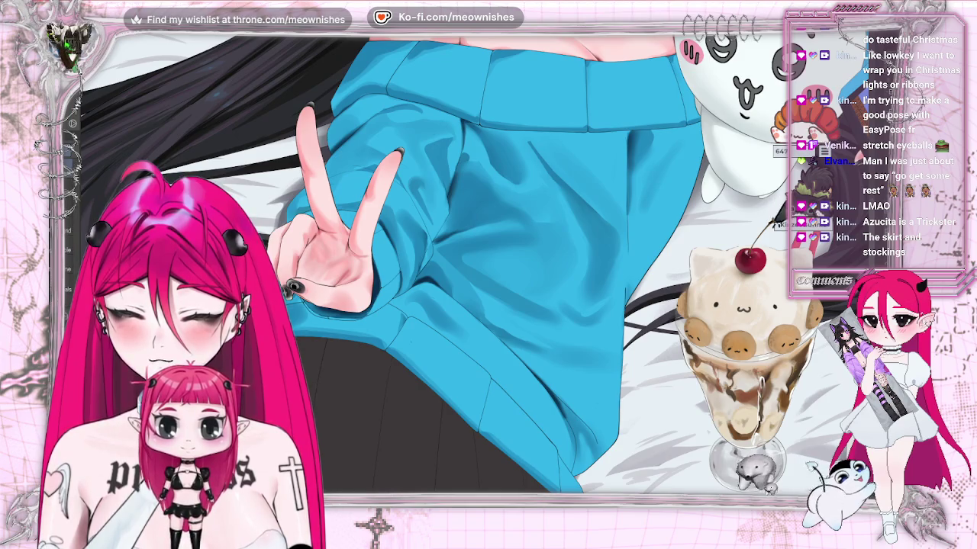
Step: Select the blue sweater's colour area with Auto Select, then fit the whole illustration in view
left_click(640, 105)
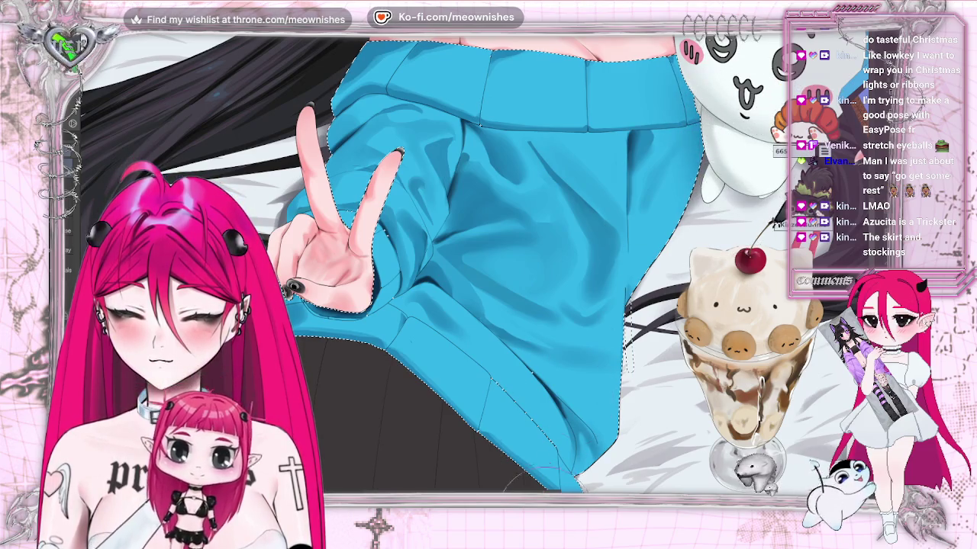
scroll(488, 267, "right", 5)
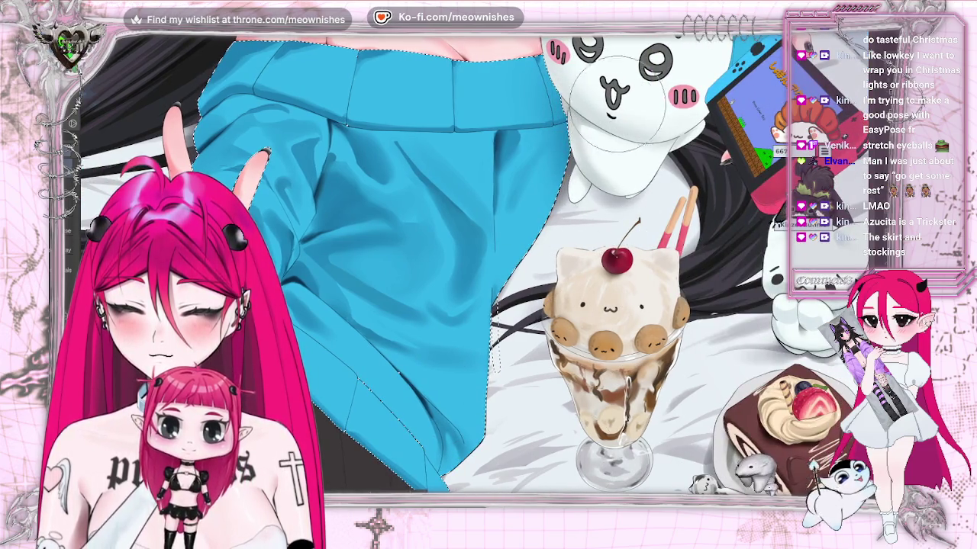
key("ctrl+0")
scroll(449, 294, "down", 3)
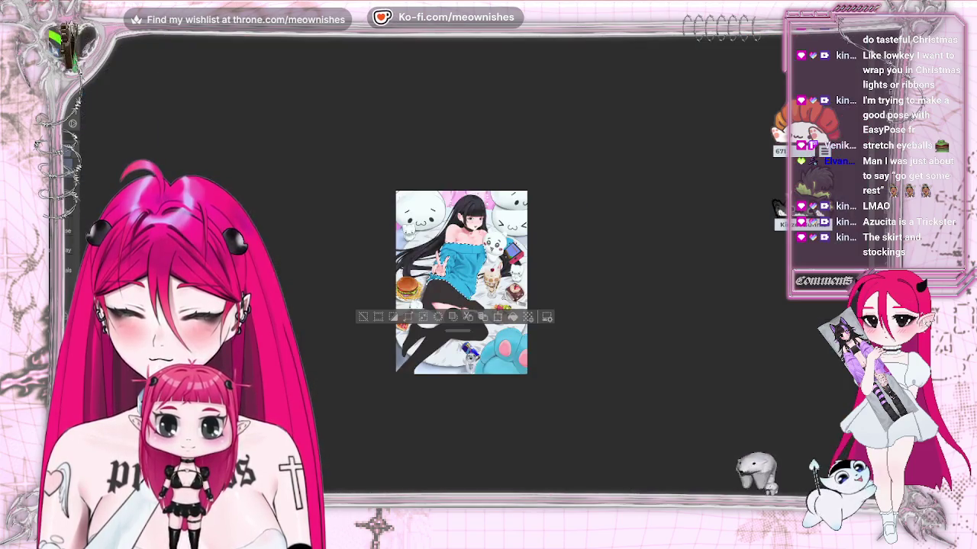
scroll(448, 294, "up", 3)
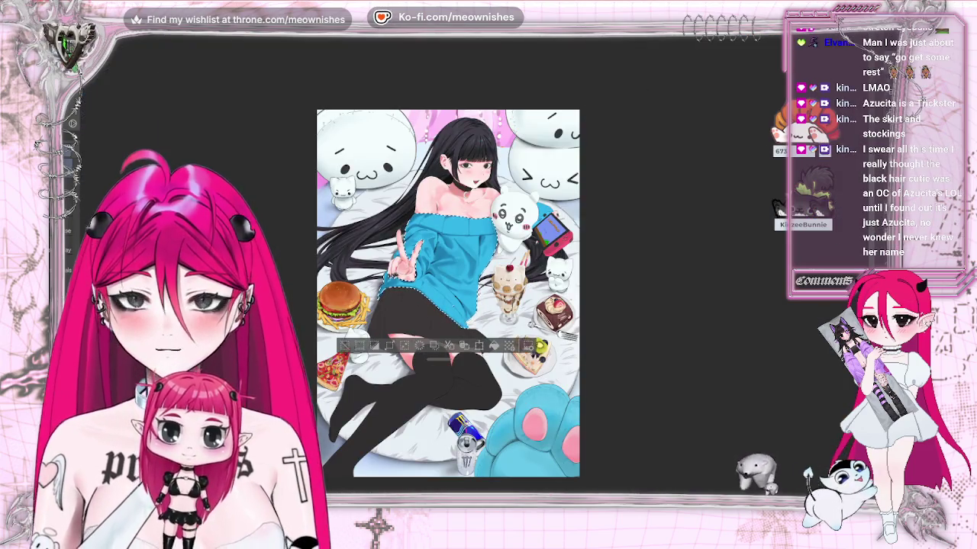
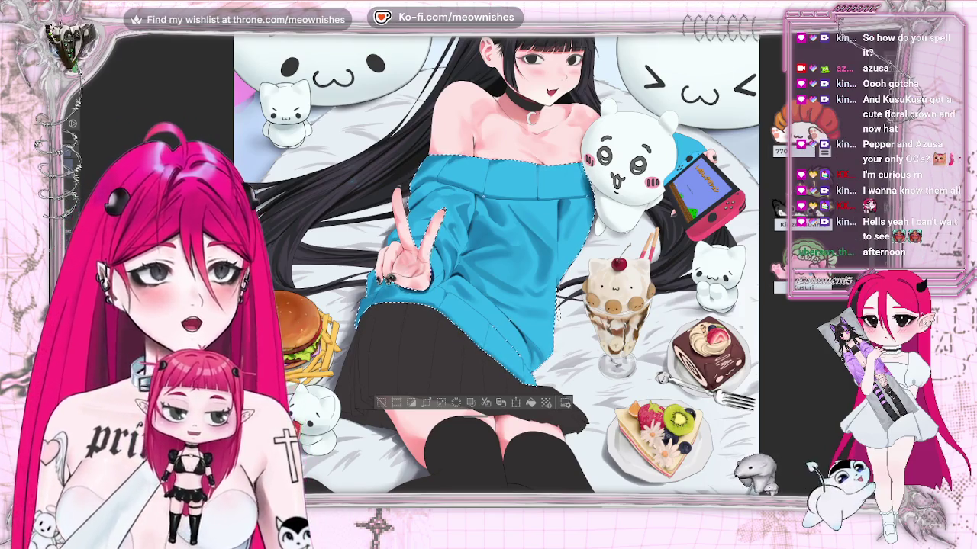
Step: Bring up the azu_redeem.png reference and position its window to the right of the canvas
key("alt+Tab")
mouse_move(316, 88)
left_mouse_down()
mouse_move(460, 81)
mouse_move(454, 72)
left_mouse_up()
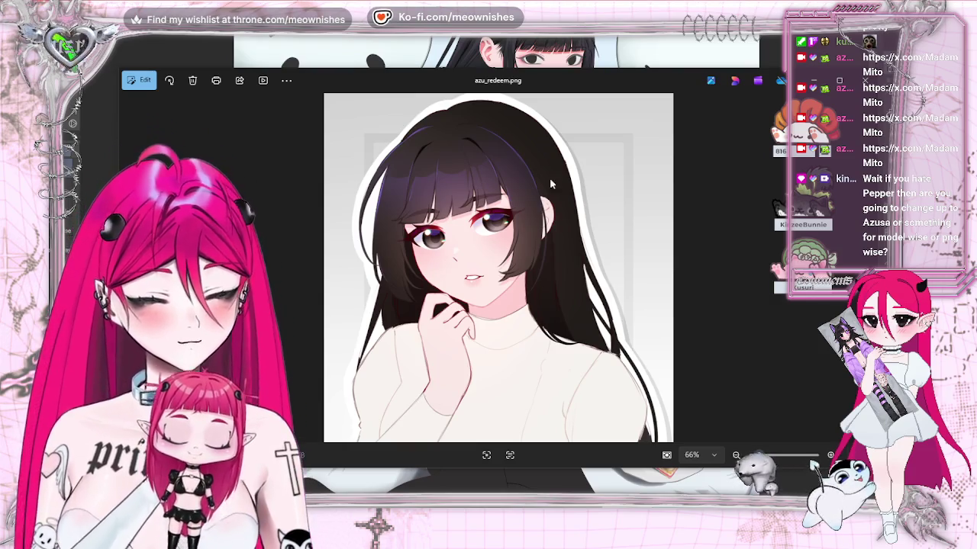
left_click_drag(511, 83, 460, 79)
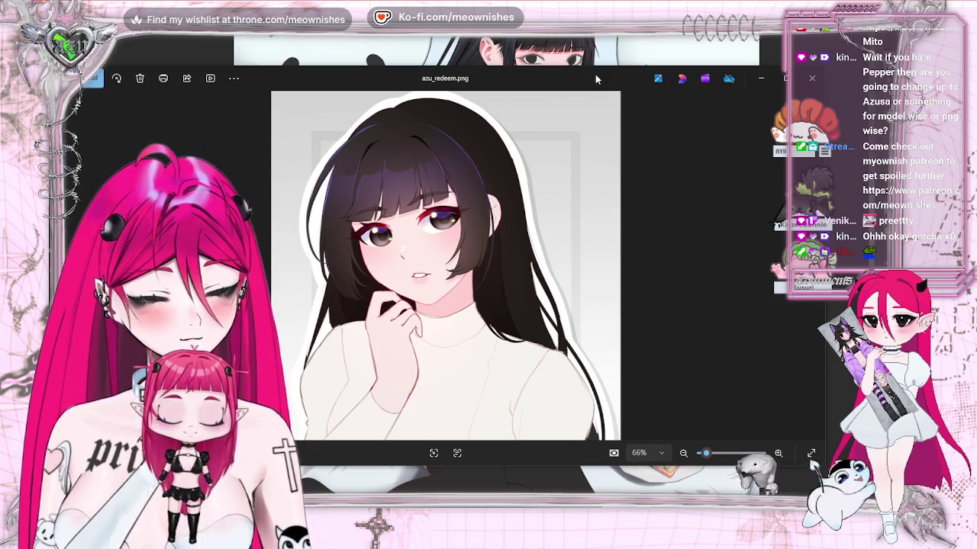
Step: Nudge the azu_redeem.png window up, then close it to reveal the blue-sweater illustration
left_click_drag(597, 78, 582, 58)
left_click(796, 57)
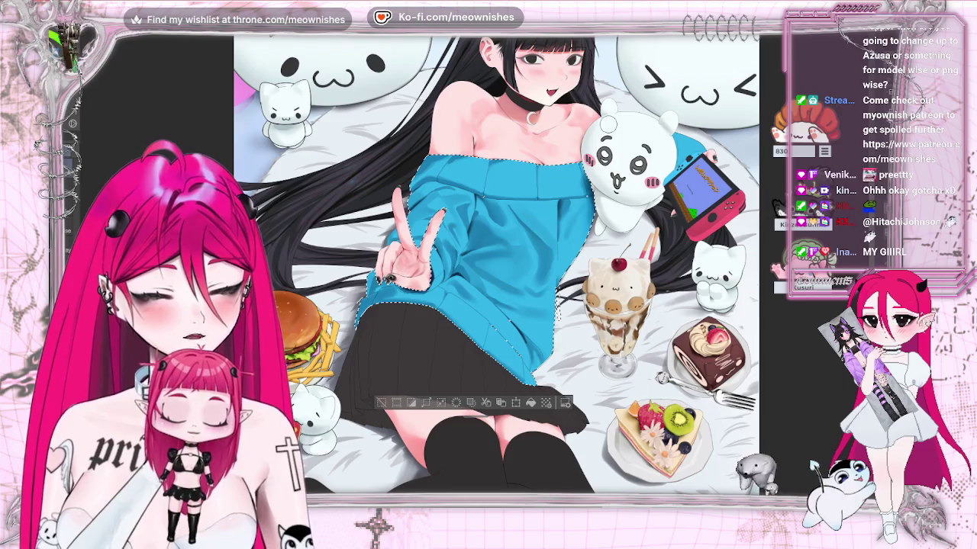
key("ctrl+d")
key("ctrl+0")
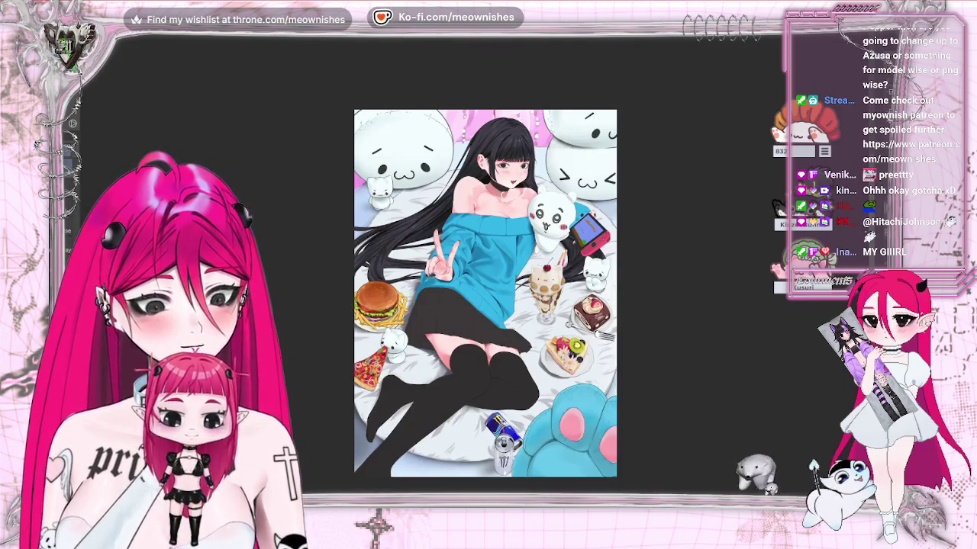
scroll(481, 259, "up", 5)
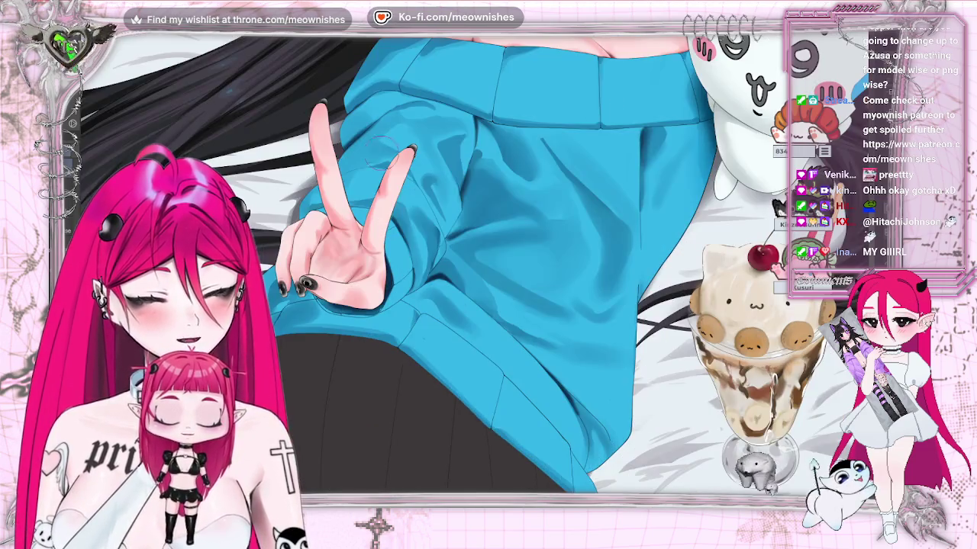
key("ctrl+shift+d")
key("ctrl+0")
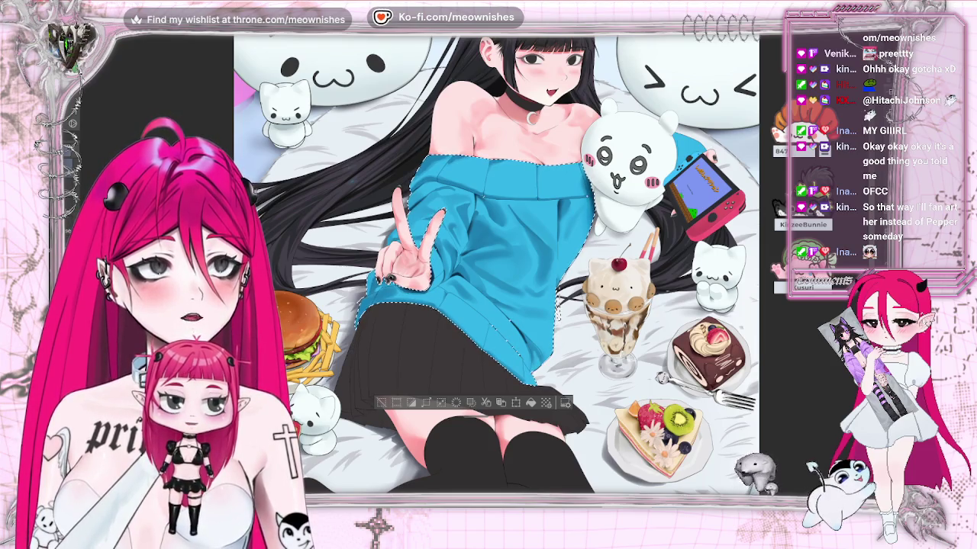
key("alt+Tab")
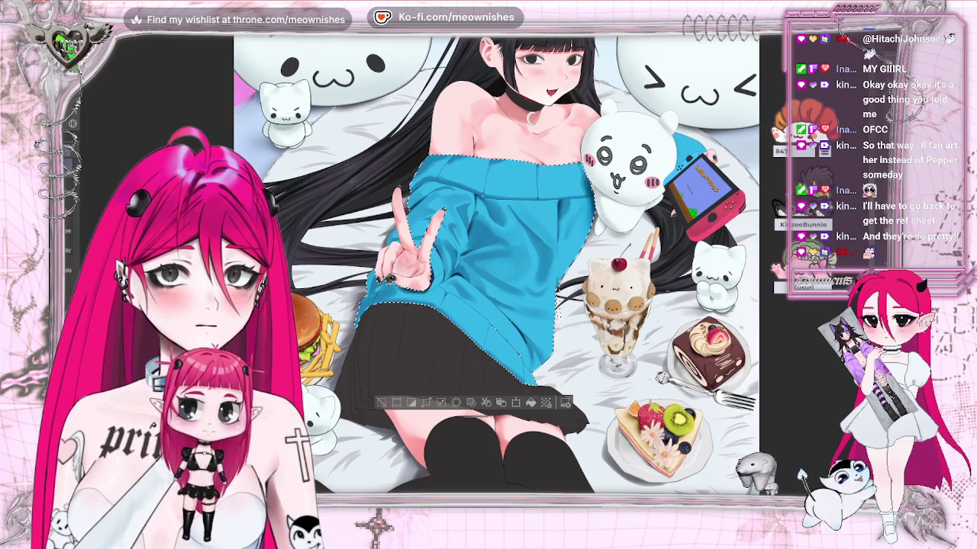
Step: Switch to the reference of a veiled bride holding a purple bouquet
key("alt+Tab")
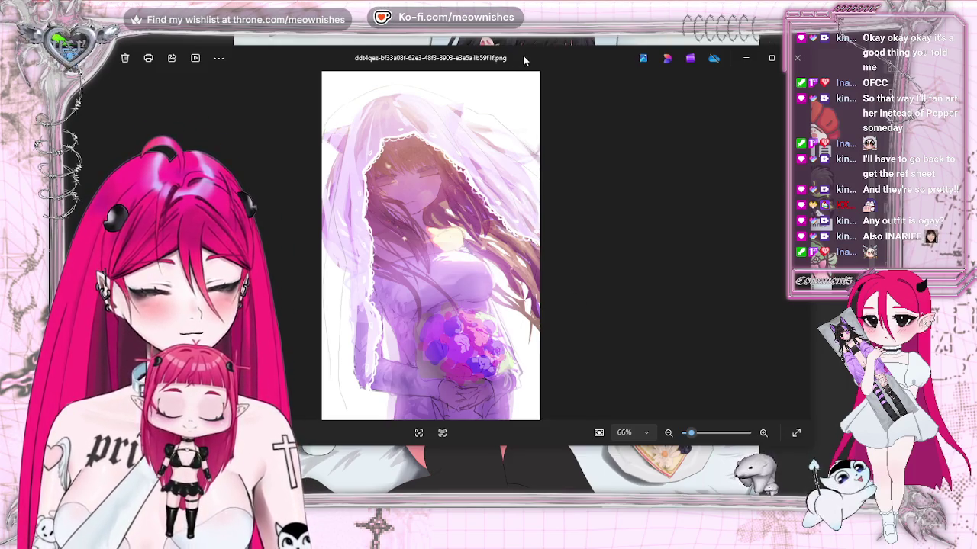
Step: Move the wedding-veil reference aside to check the artwork, then close it
left_click_drag(524, 60, 634, 294)
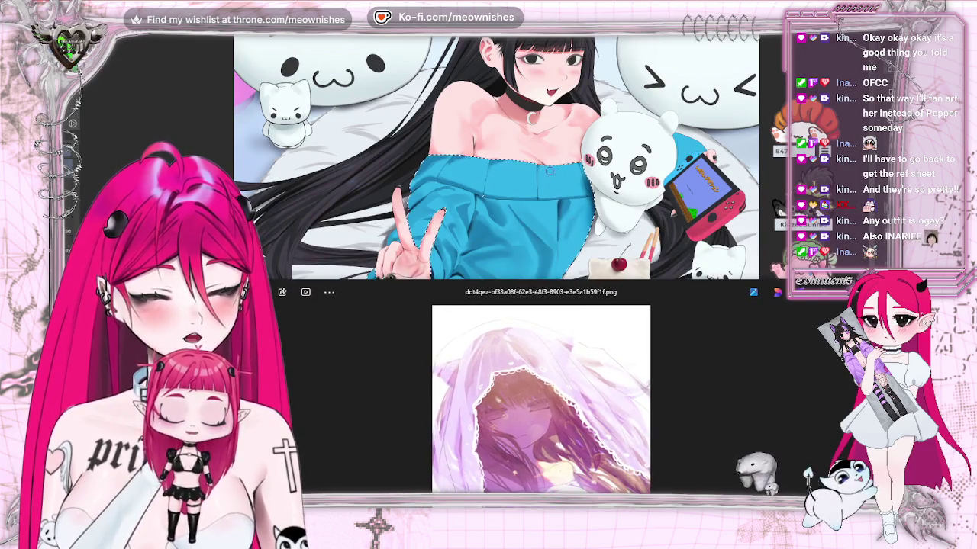
left_click_drag(639, 301, 546, 79)
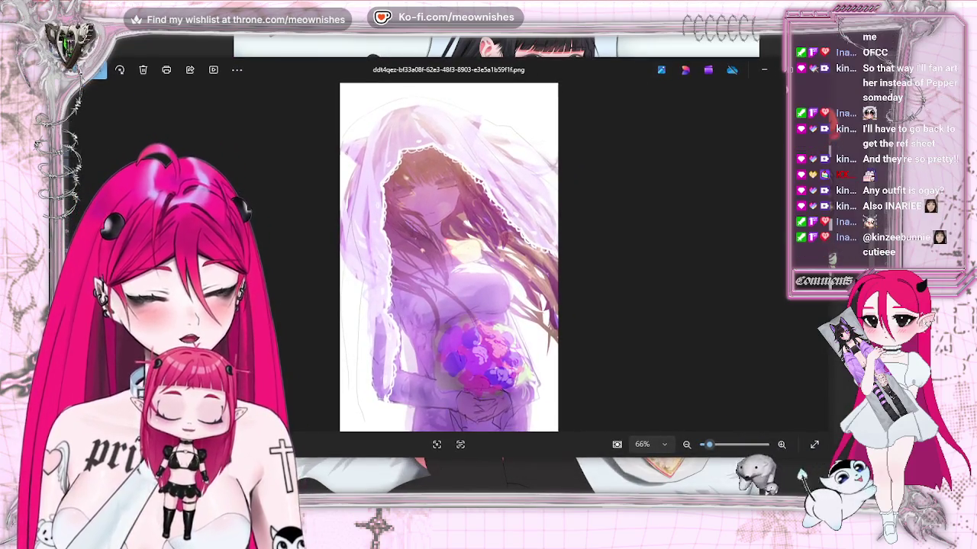
left_click(815, 73)
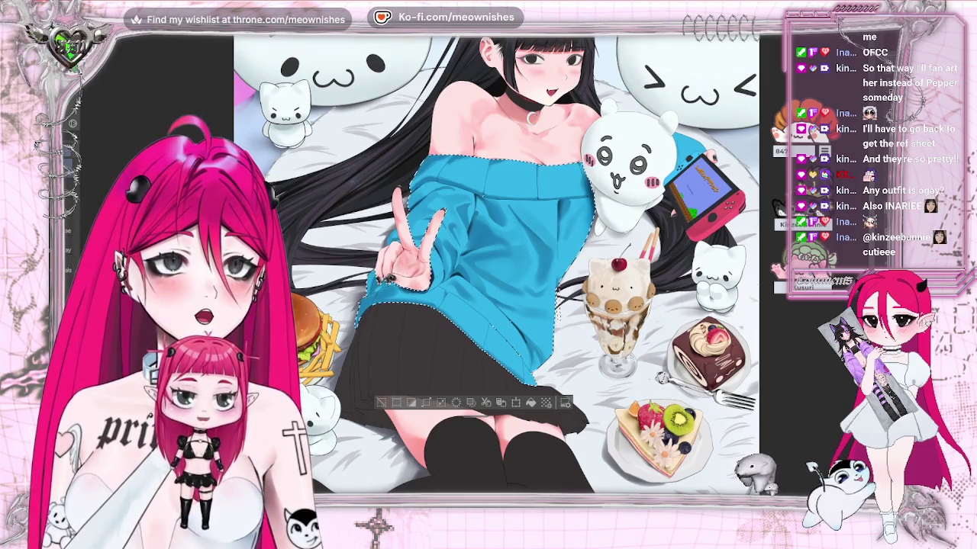
Step: Reopen the Azusa reference, place it beside the canvas, and step to the next image
key("alt+Tab")
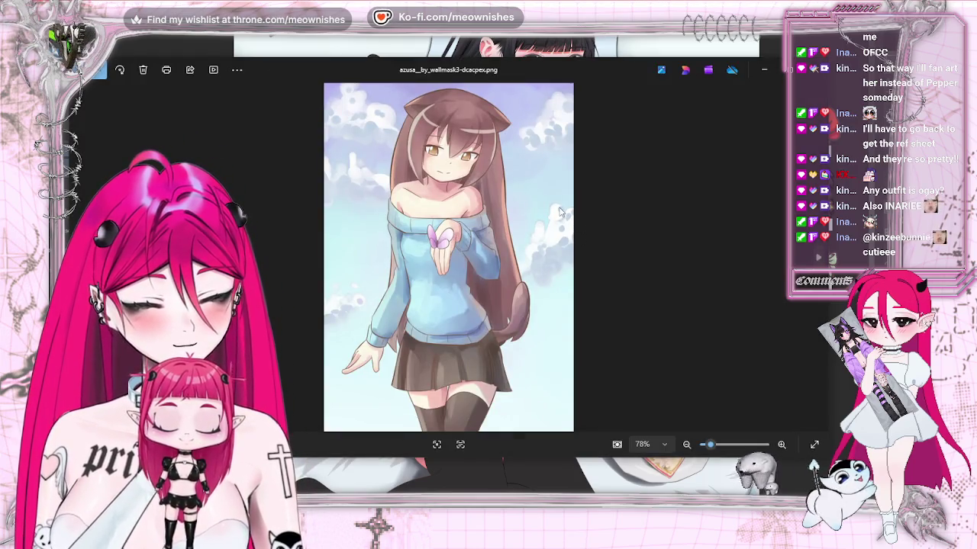
key("alt+Tab")
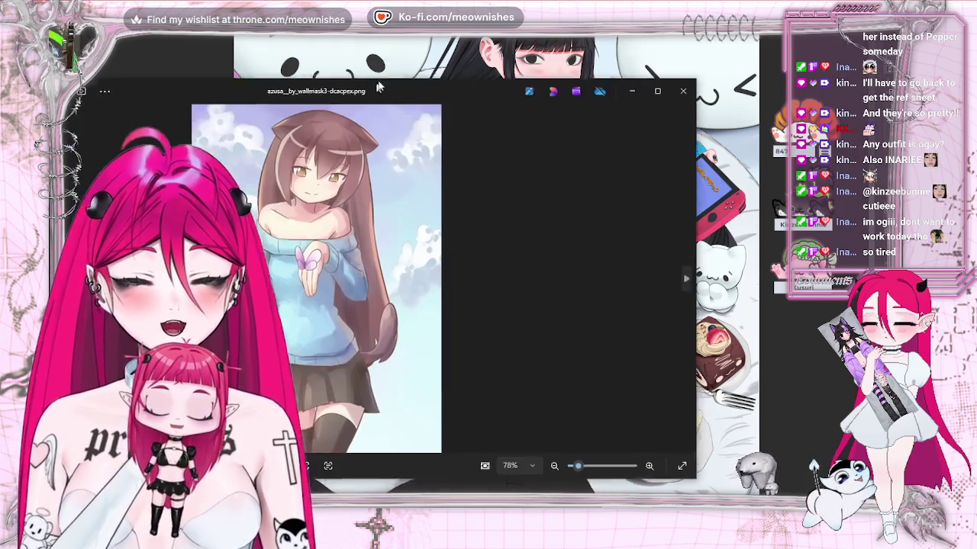
mouse_move(360, 102)
left_mouse_down()
mouse_move(563, 42)
mouse_move(526, 112)
left_mouse_up()
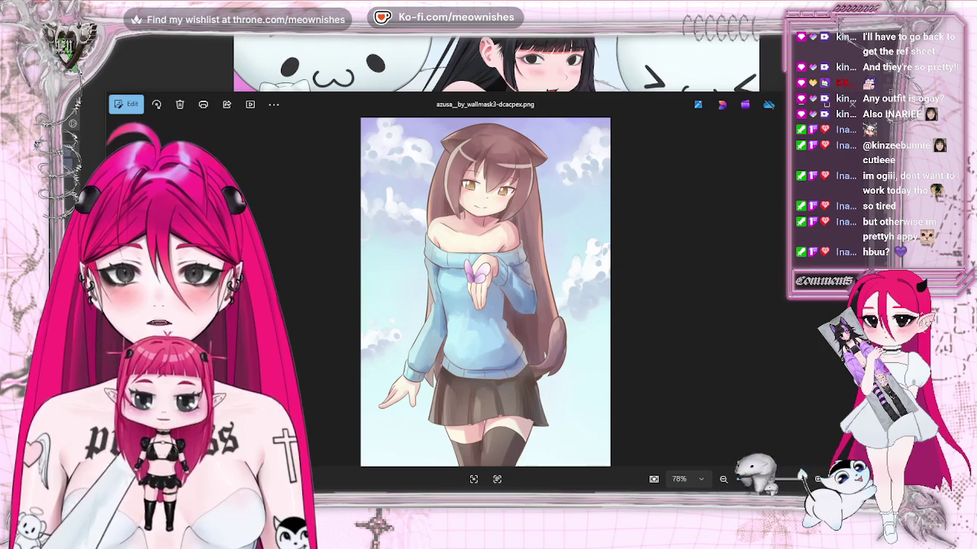
key("Right")
Step: Position the burger-eating catgirl reference and step on to another Azusa image
mouse_move(547, 103)
left_mouse_down()
mouse_move(565, 120)
mouse_move(556, 104)
left_mouse_up()
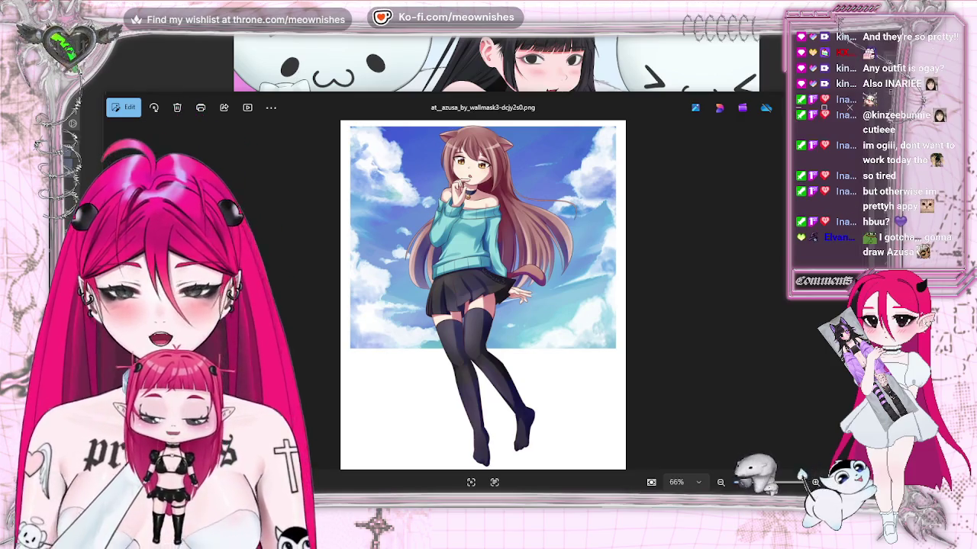
left_click_drag(369, 183, 627, 111)
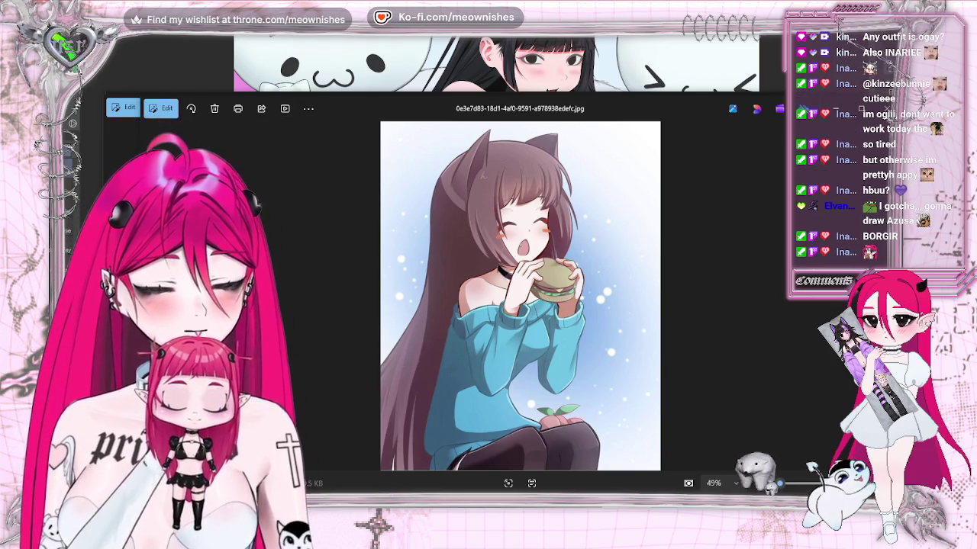
key("Right")
key("Right")
Step: Close the Azusa reference viewers, return to the canvas, and bring up meow.png
key("alt+F4")
key("Return")
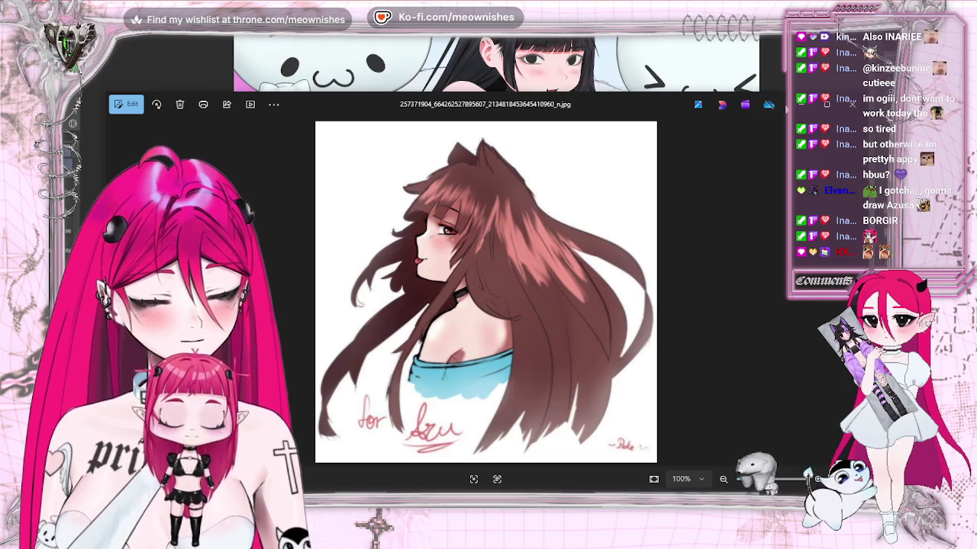
key("alt+F4")
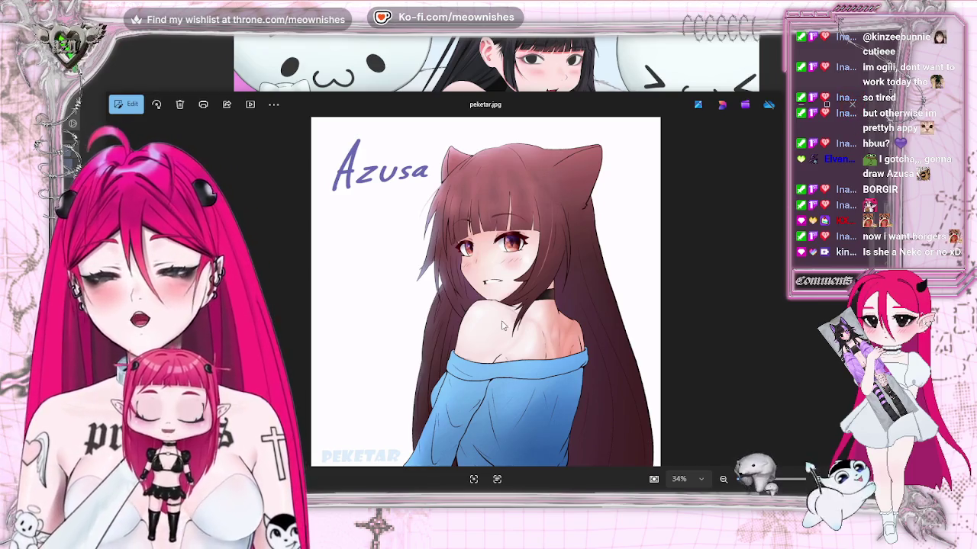
key("alt+Tab")
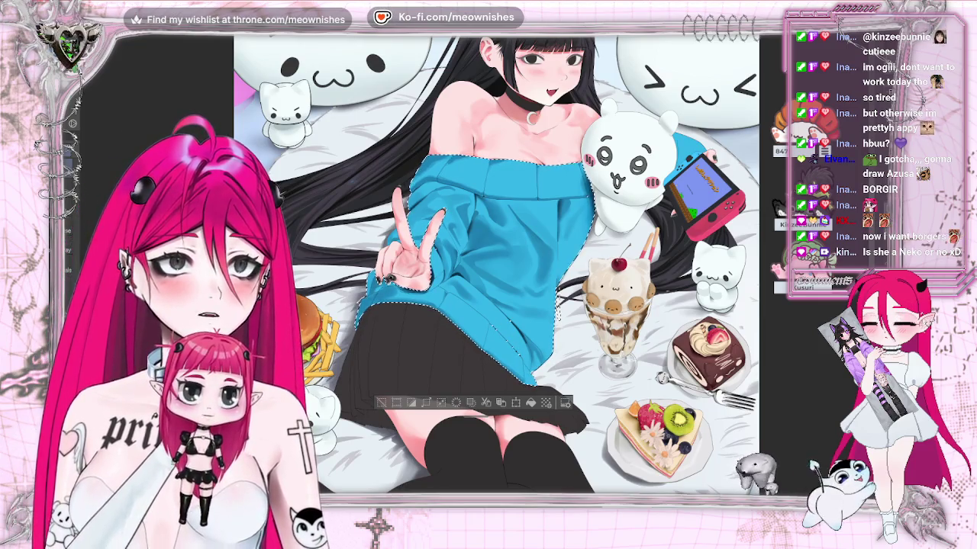
key("alt+Tab")
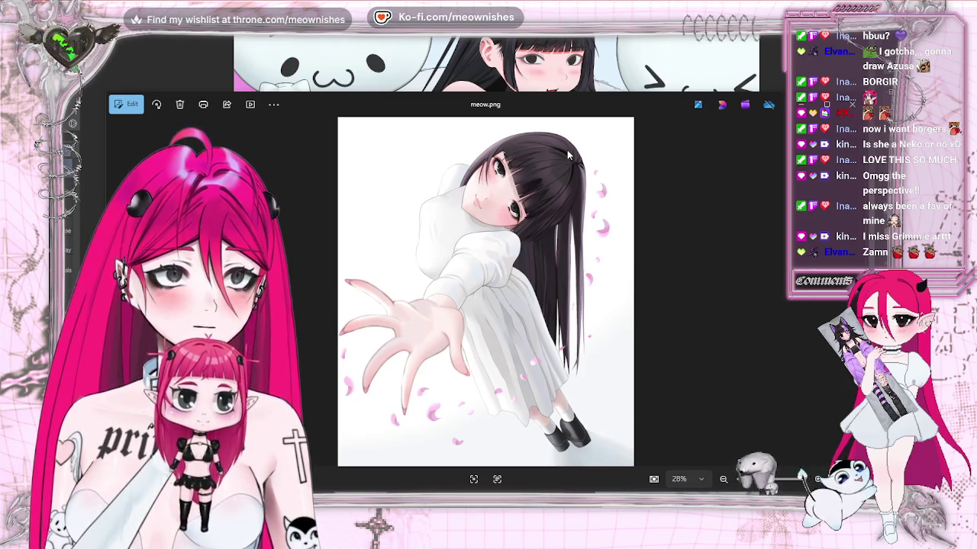
Step: Close meow.png, leaving the chibi cat-eared girl in a blue sweater showing
key("alt+F4")
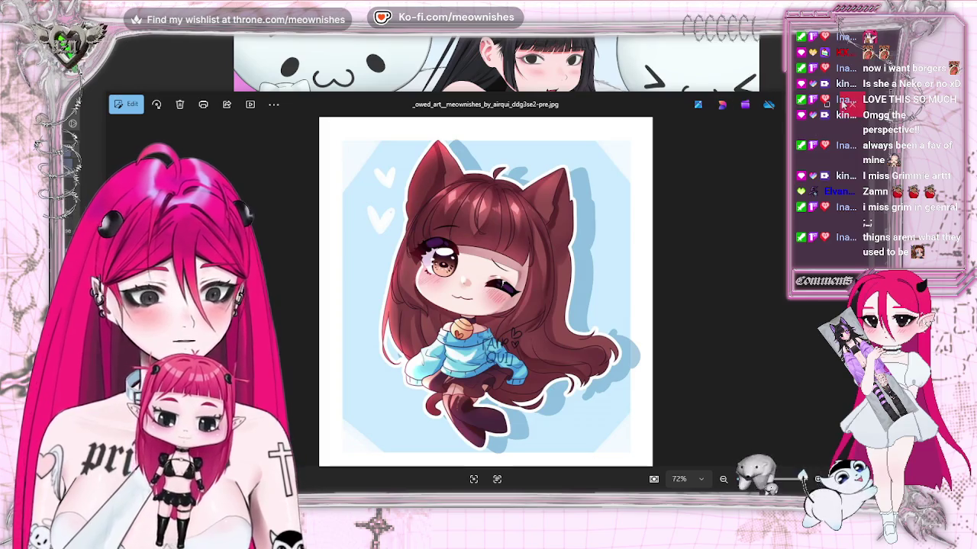
Step: Close the chibi picture and zoom across the outfit lineup, focusing on the black-dress figure
key("alt+F4")
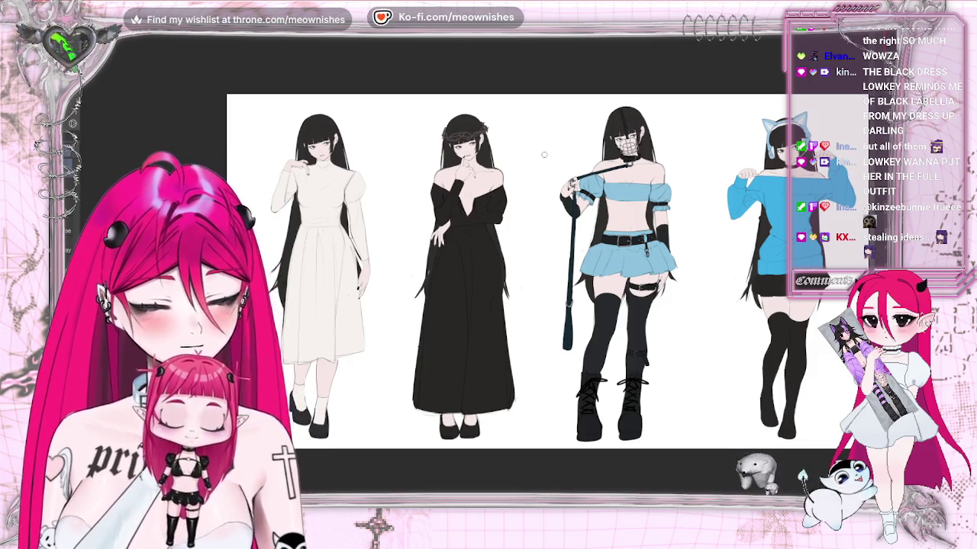
key("ctrl+plus")
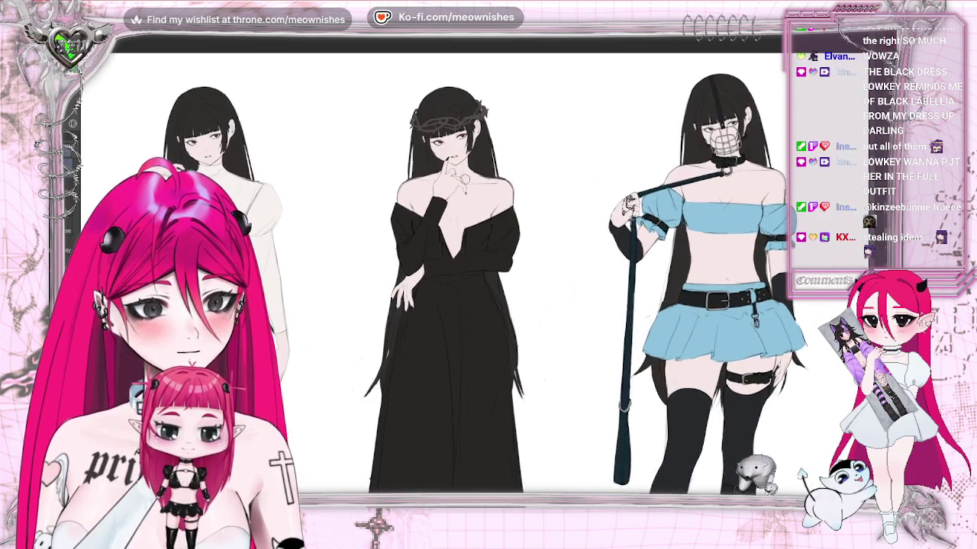
key("ctrl+plus")
key("ctrl+plus")
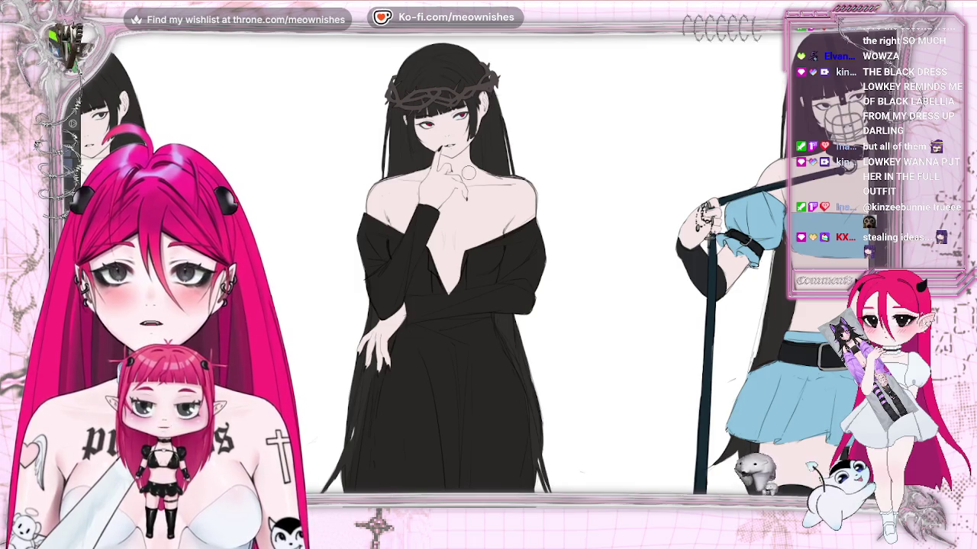
key("ctrl+minus")
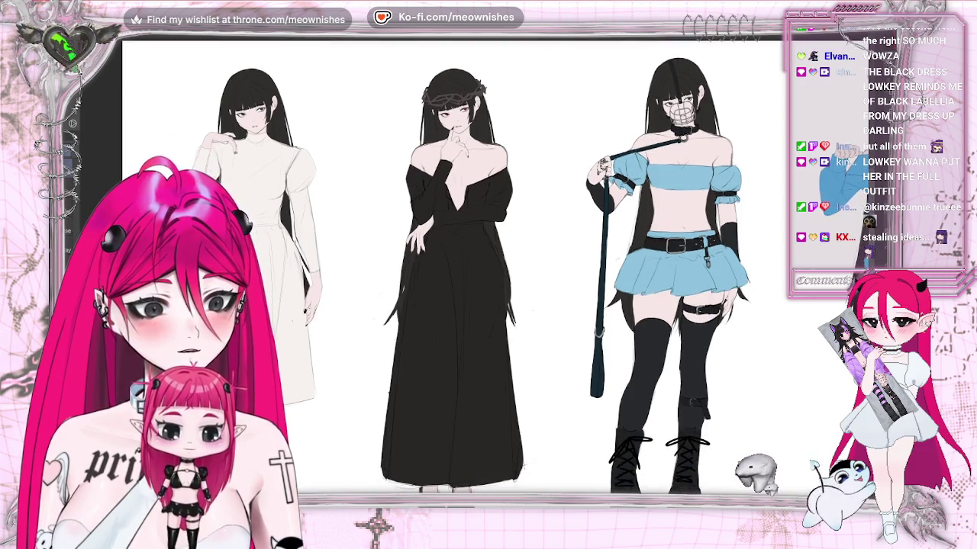
key("ctrl+minus")
key("ctrl+minus")
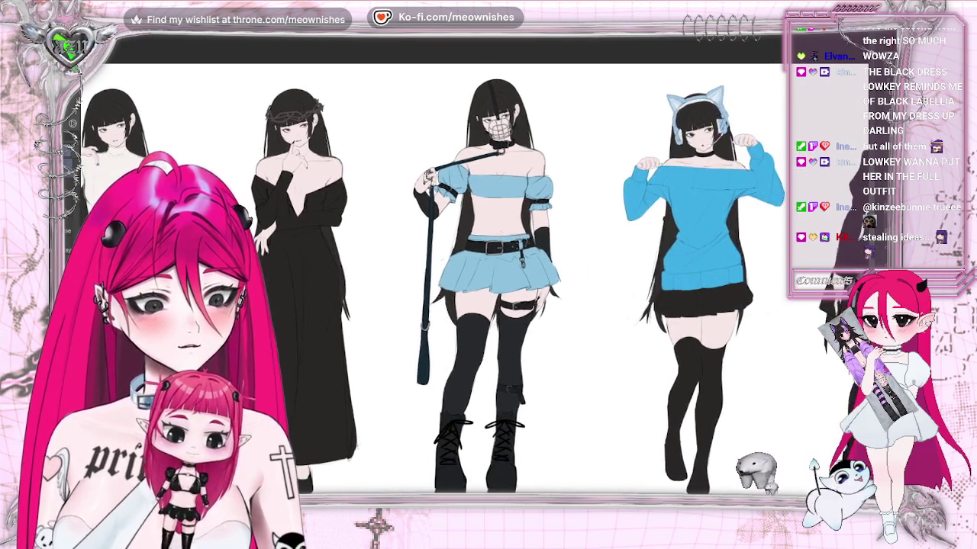
key("ctrl+plus")
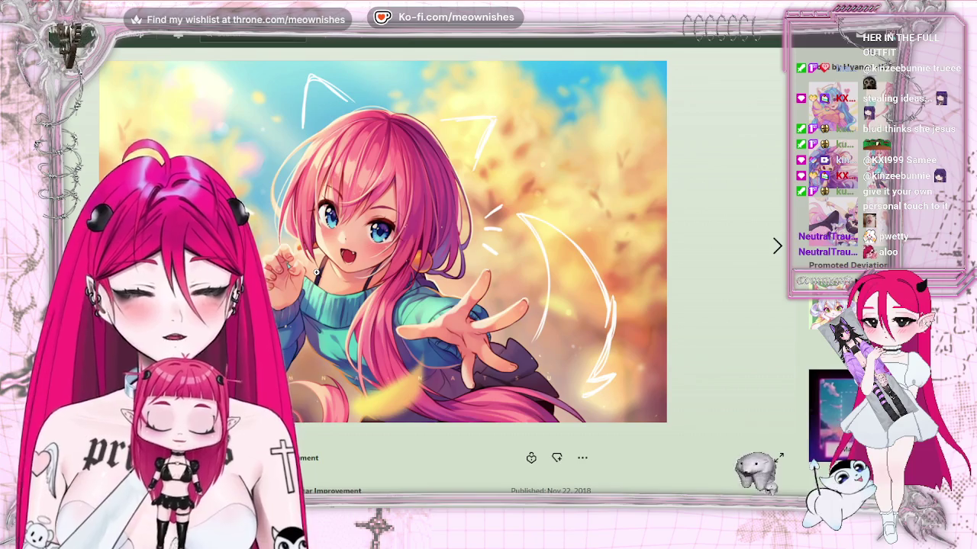
Step: Step through two more pink-haired cat-girl artworks, including an older character sheet
key("Right")
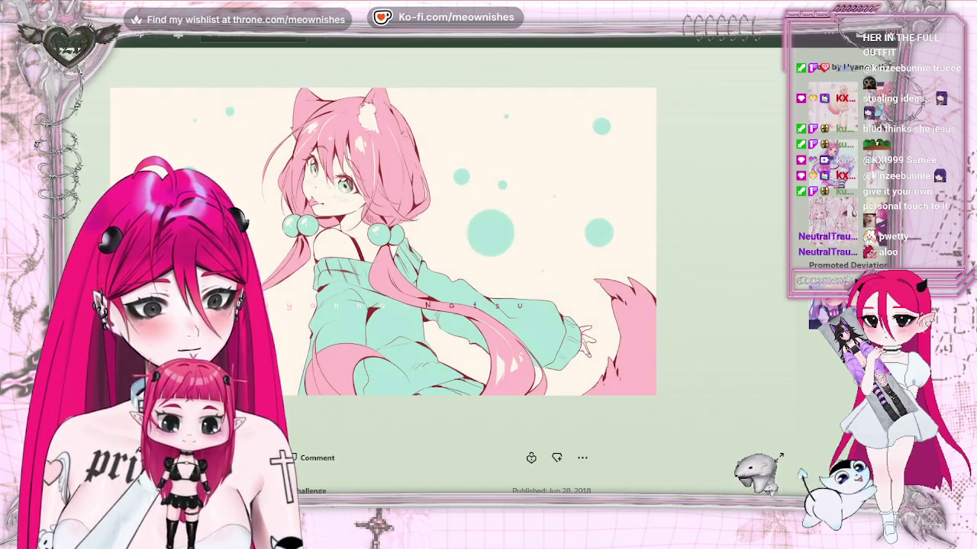
key("Right")
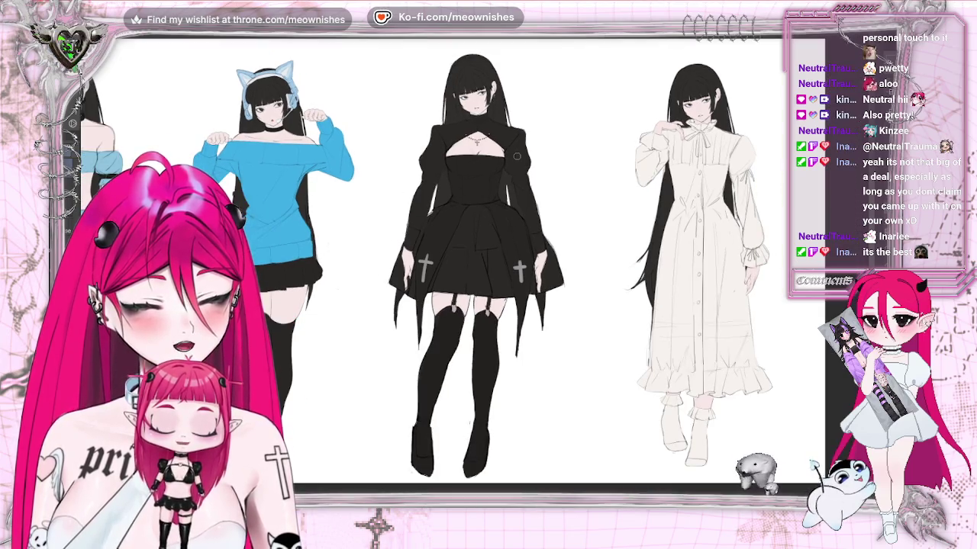
Step: Zoom in on the black gothic dress, then pan to centre the white ruffled dress
scroll(516, 156, "up", 3)
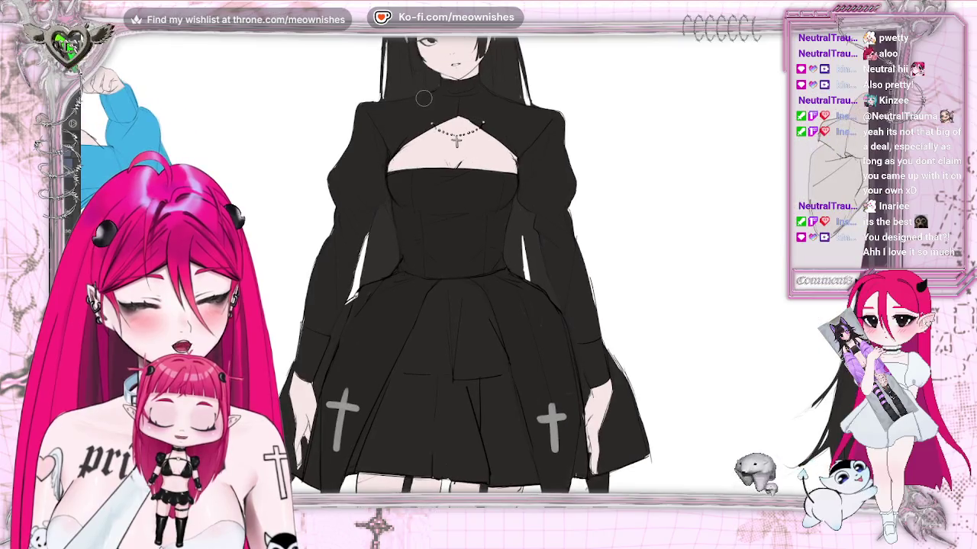
scroll(424, 97, "down", 1)
scroll(423, 98, "down", 1)
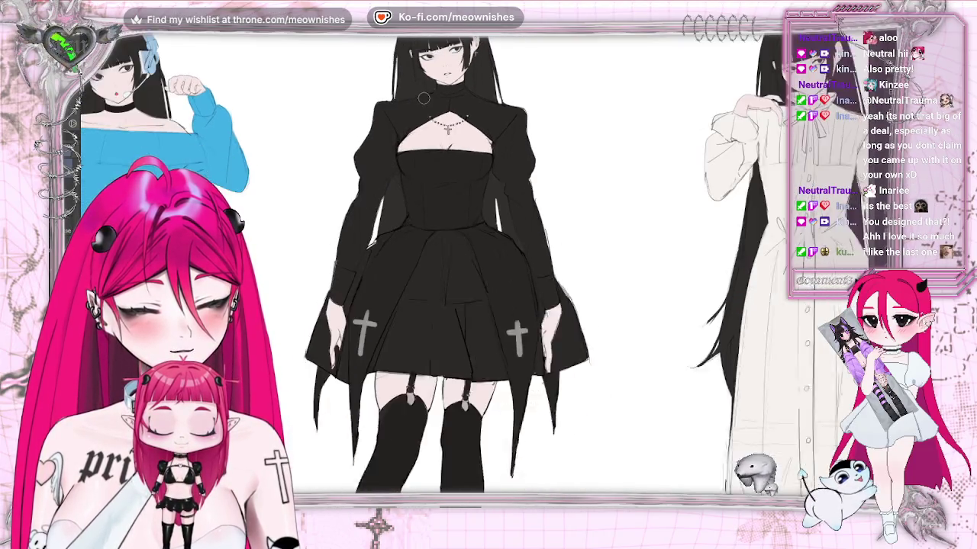
scroll(423, 98, "down", 1)
scroll(423, 98, "down", 1)
scroll(441, 274, "up", 2)
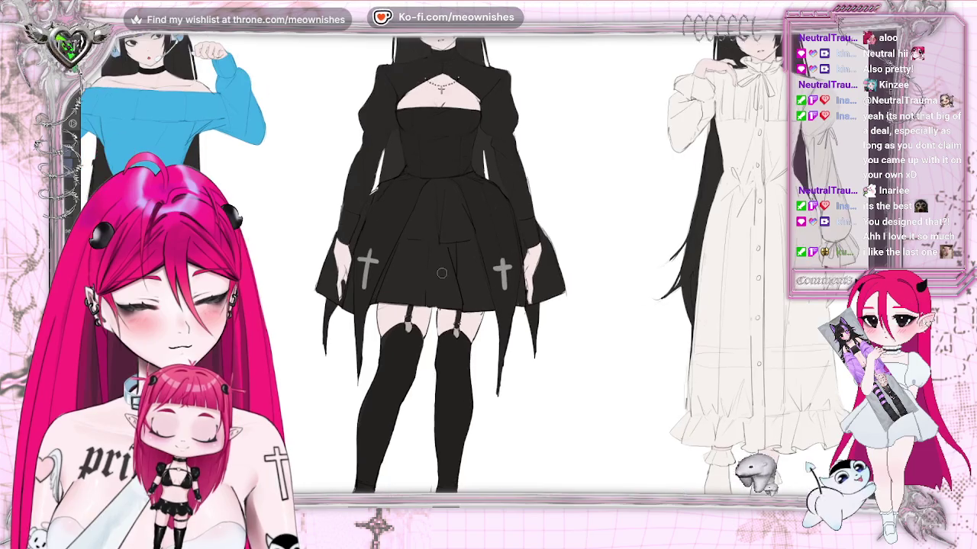
scroll(441, 273, "down", 1)
scroll(441, 273, "down", 1)
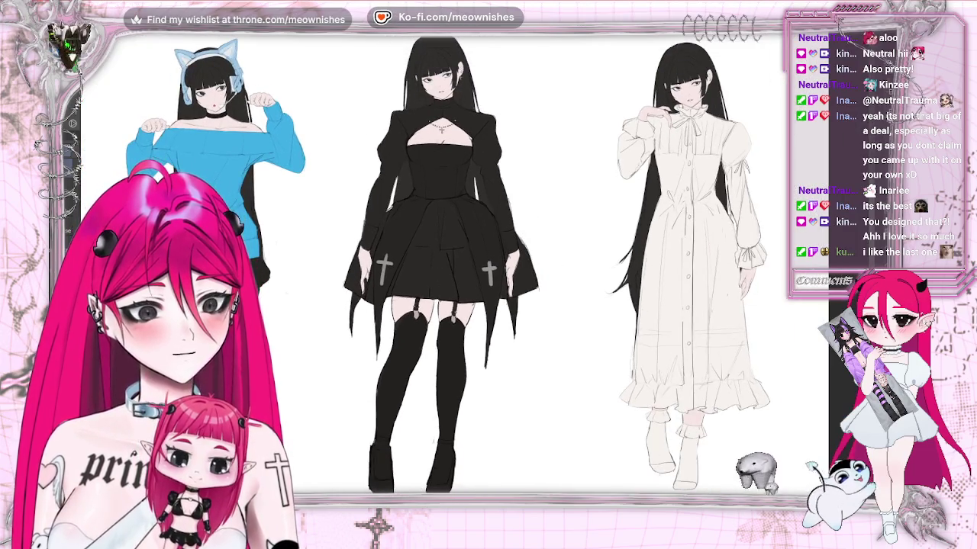
left_click_drag(716, 272, 503, 272)
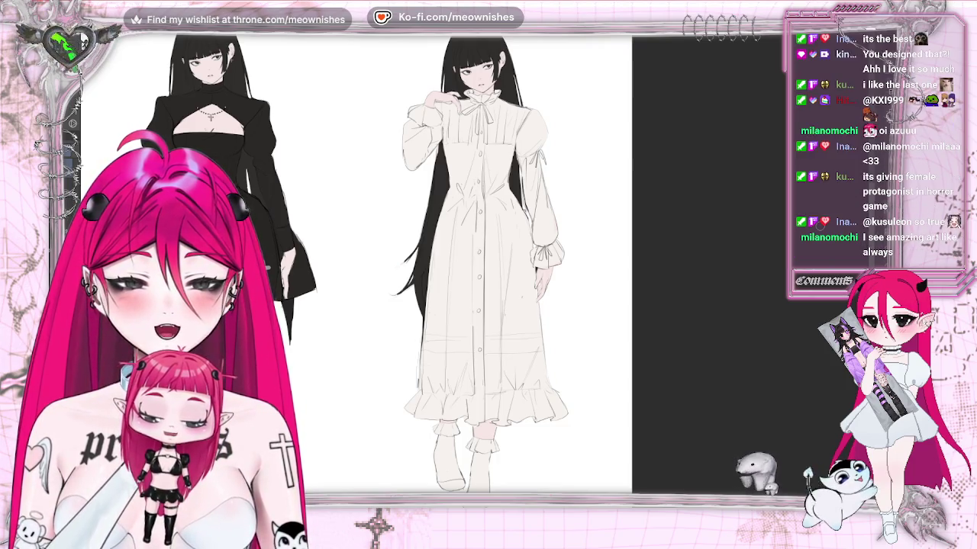
scroll(743, 222, "down", 1)
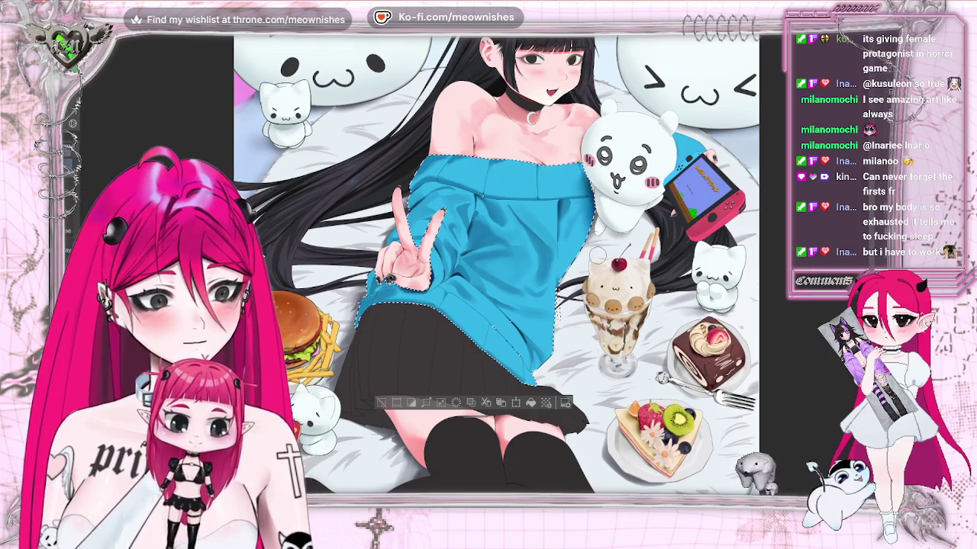
Step: Mirror the canvas to check it, then zoom between the full illustration and the blue sweater
key("h")
key("h")
key("ctrl+0")
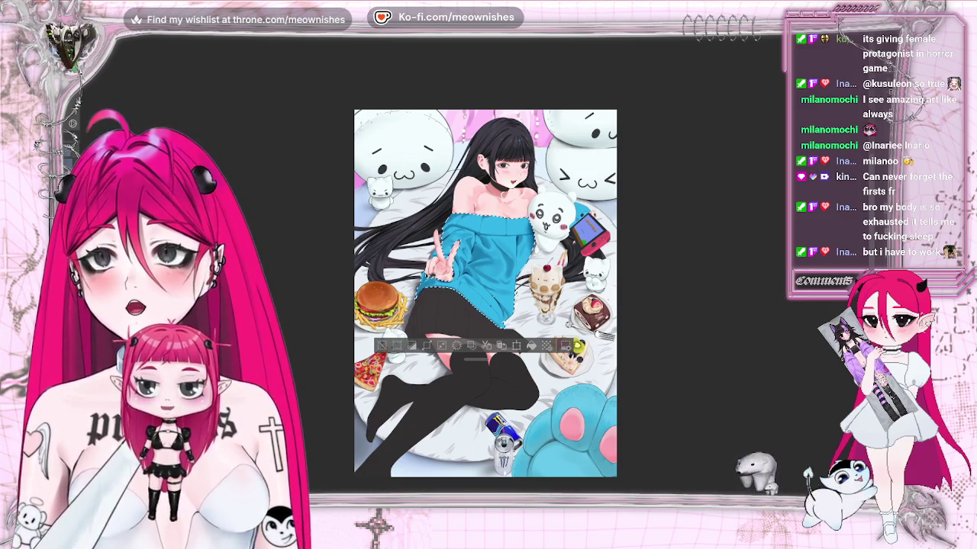
key("ctrl+plus")
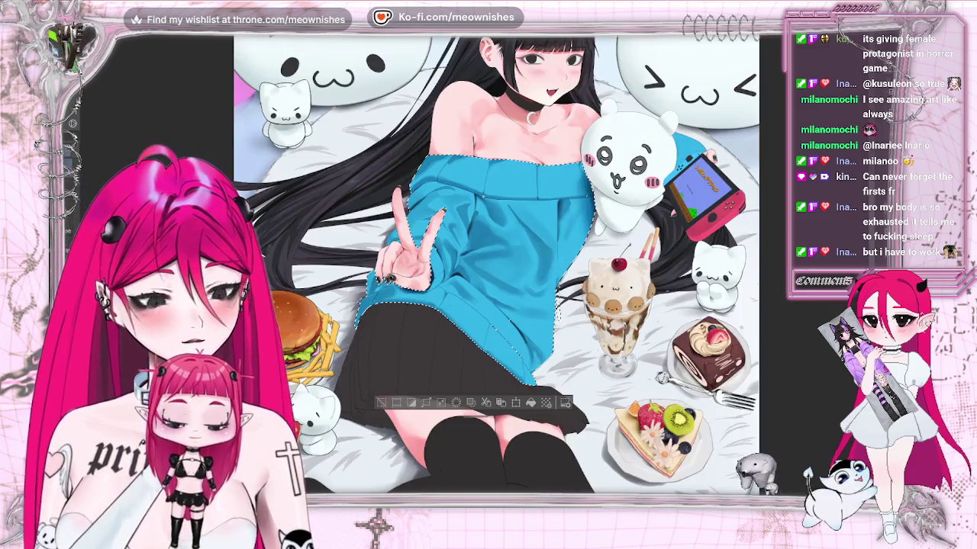
key("ctrl+plus")
key("ctrl+plus")
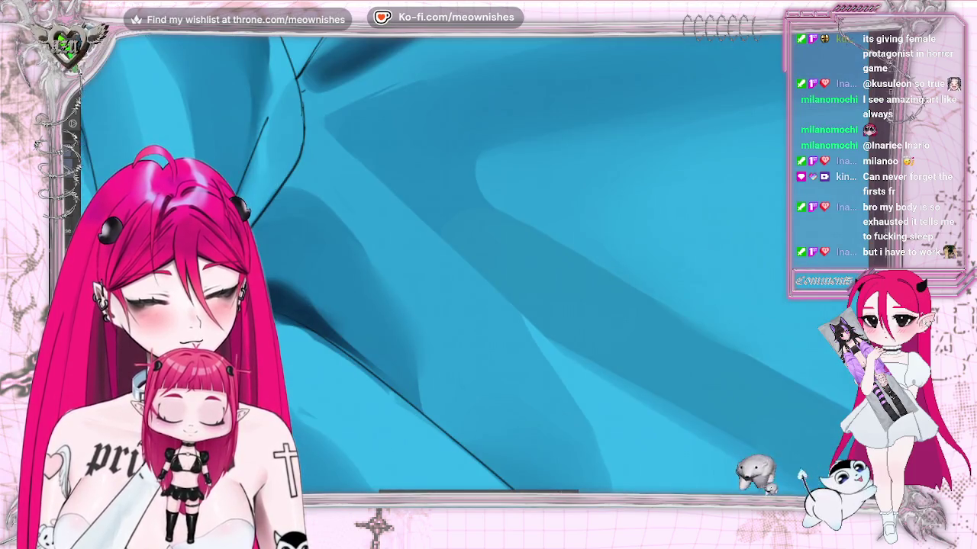
key("ctrl+minus")
key("ctrl+minus")
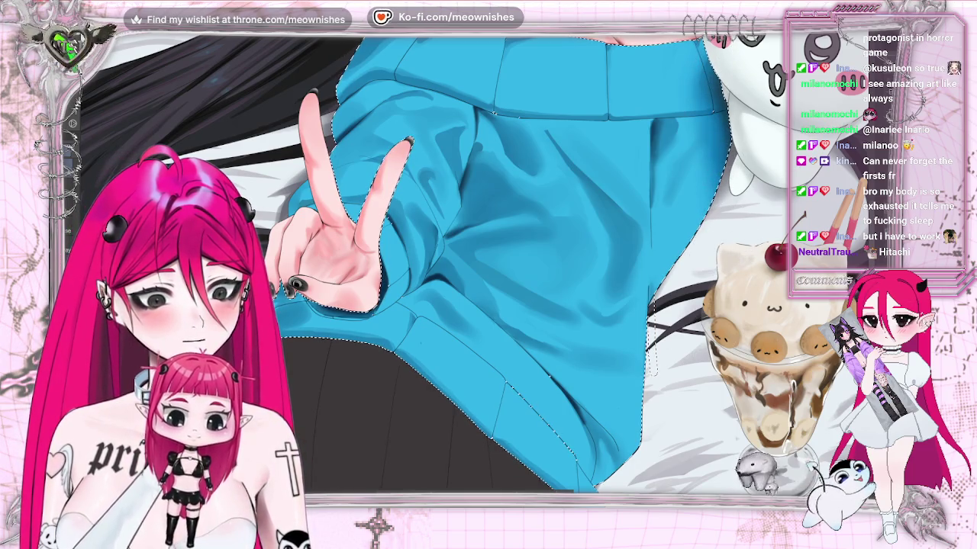
key("ctrl+minus")
key("ctrl+minus")
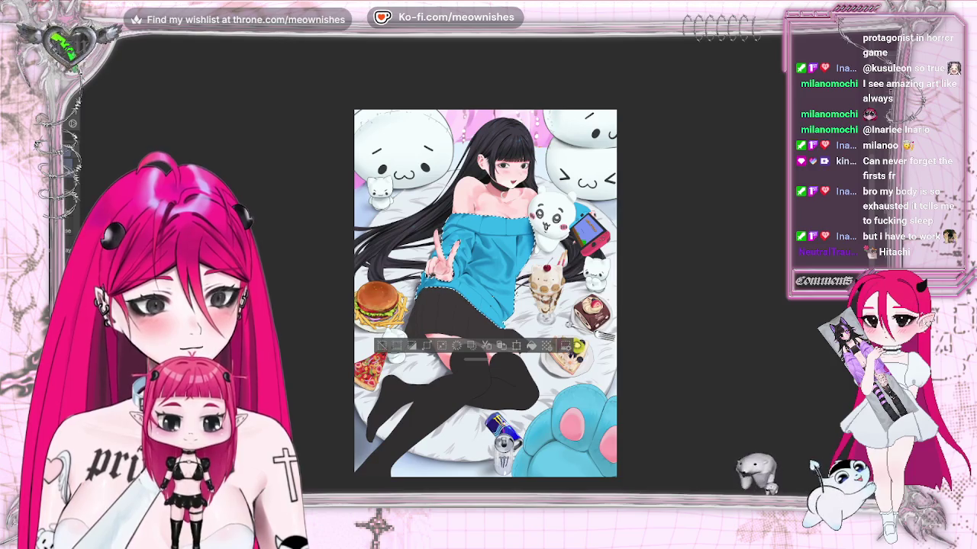
key("ctrl+plus")
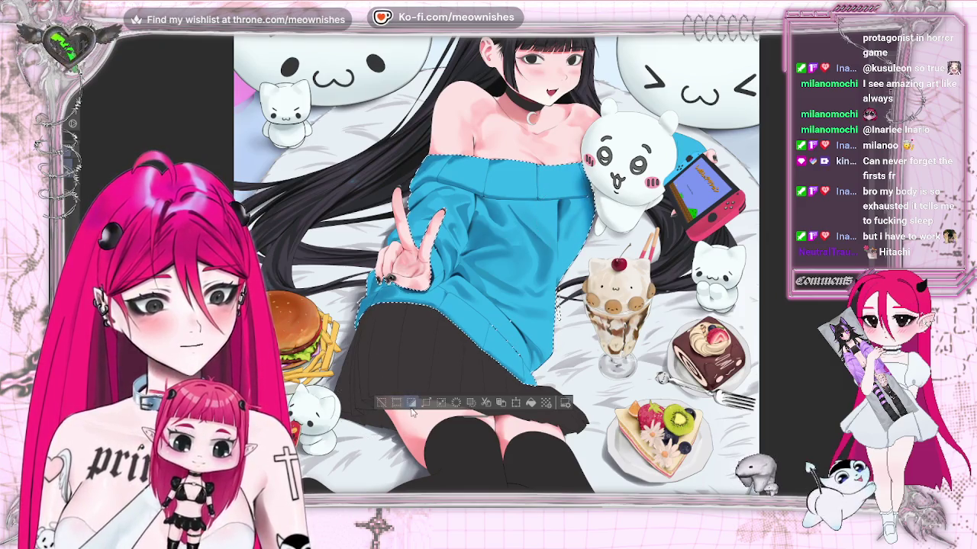
Step: Clear the selection around the sweater and refit the whole illustration in the window
key("ctrl+d")
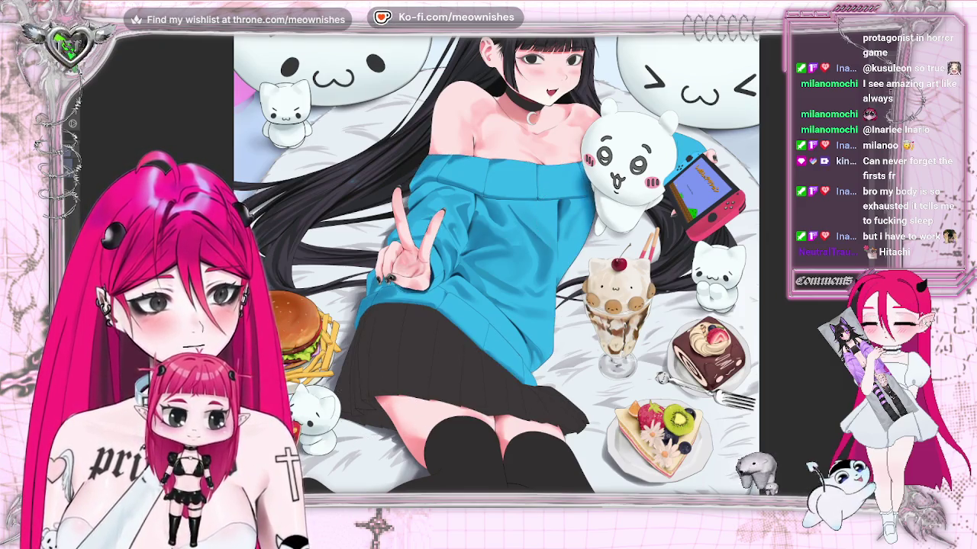
key("ctrl+0")
key("ctrl+minus")
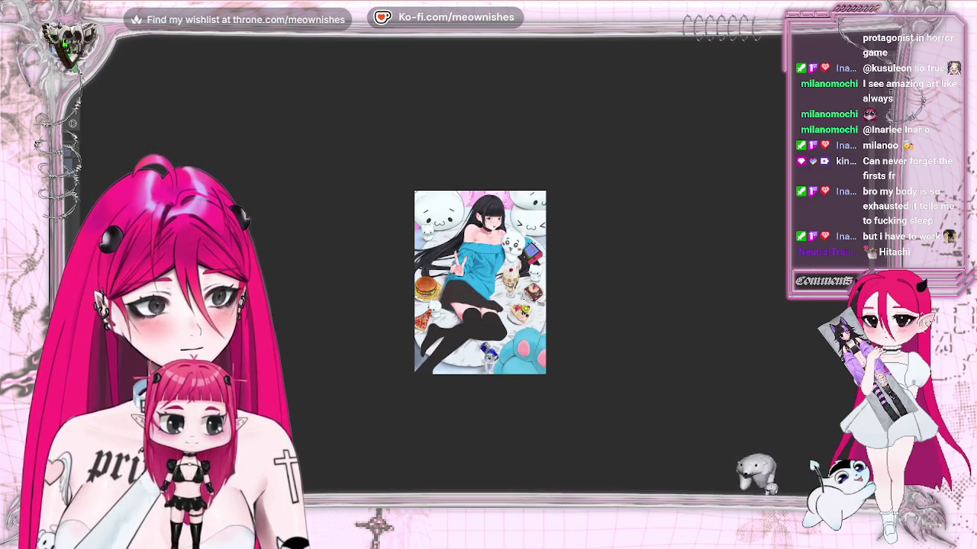
key("ctrl+plus")
key("ctrl+plus")
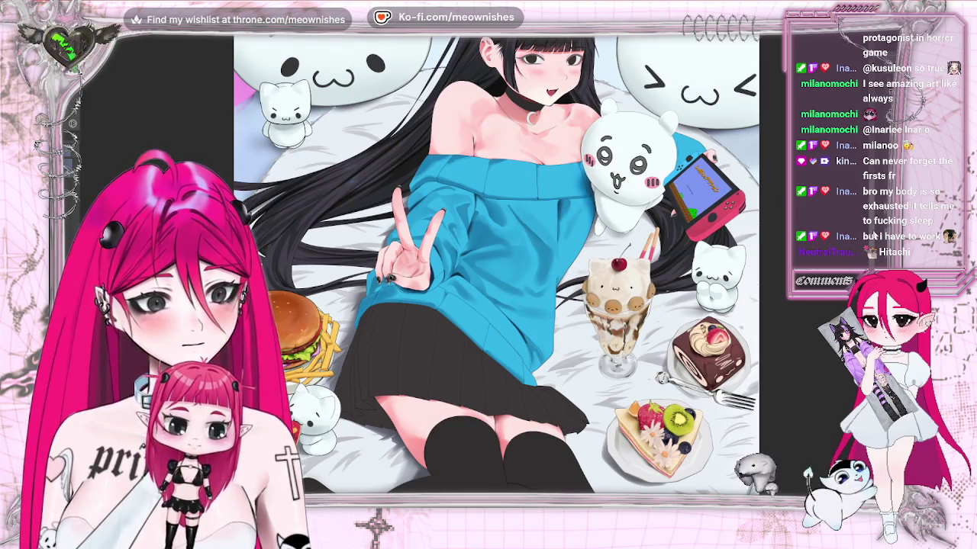
Step: Flip the canvas to check it and back, then zoom in and select the blue sweater area
scroll(579, 233, "down", 2)
scroll(496, 264, "down", 1)
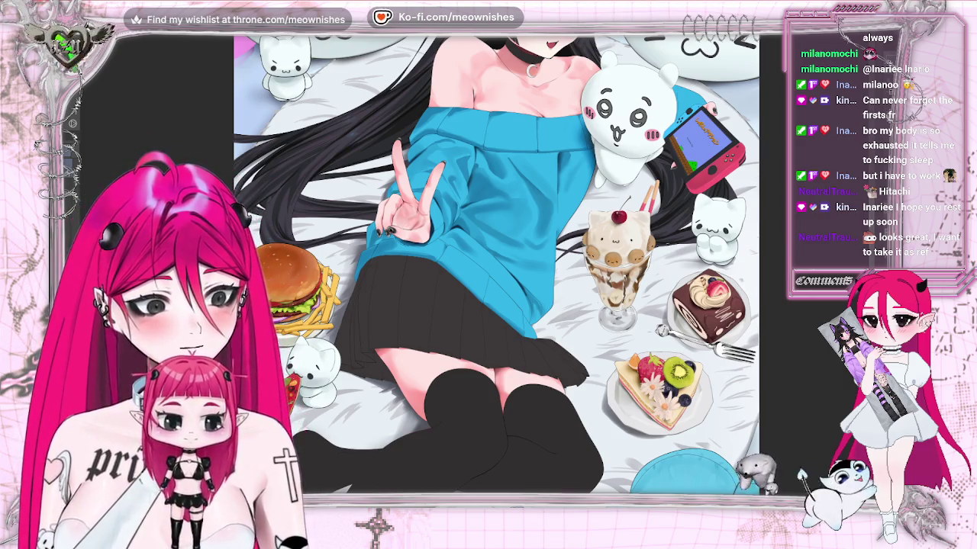
scroll(480, 270, "down", 3)
scroll(479, 270, "down", 2)
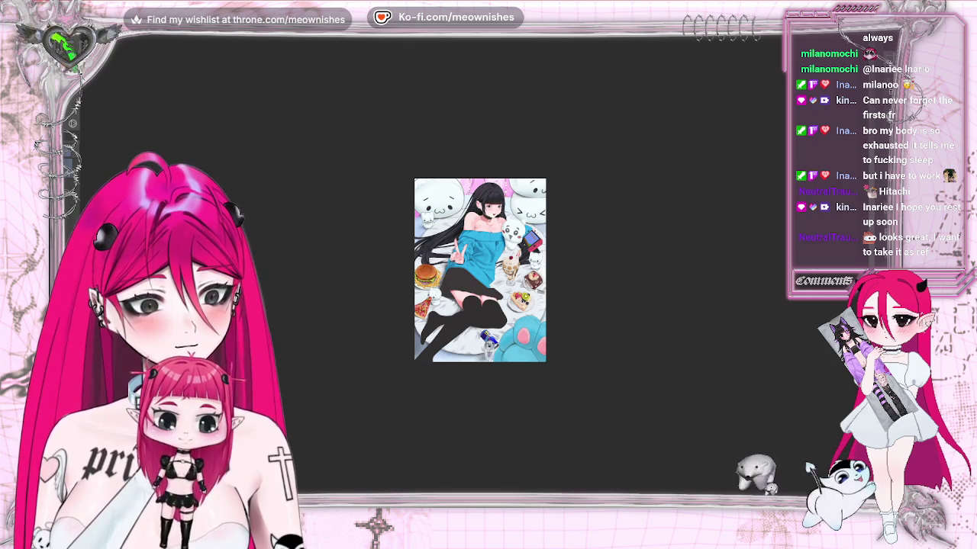
scroll(474, 274, "up", 2)
key("m")
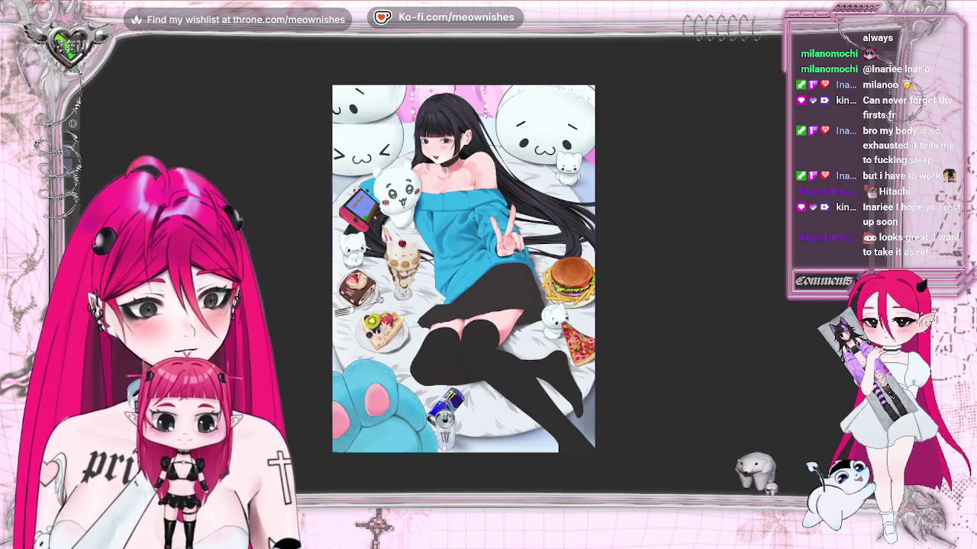
key("m")
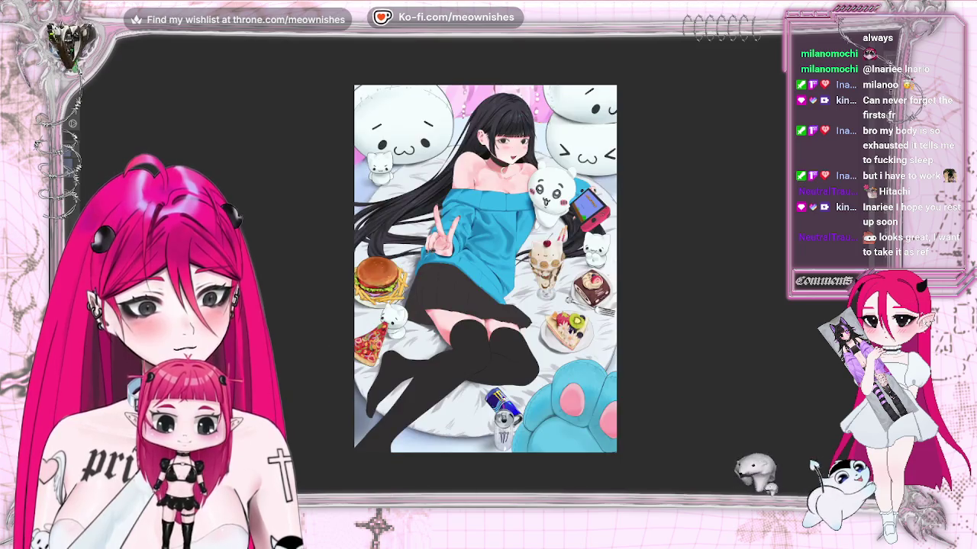
scroll(473, 267, "up", 2)
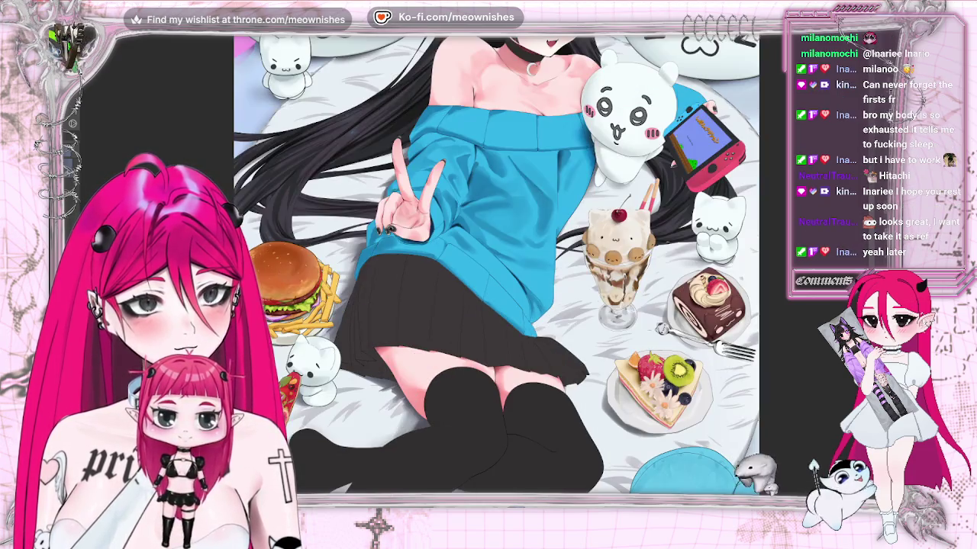
scroll(480, 244, "up", 2)
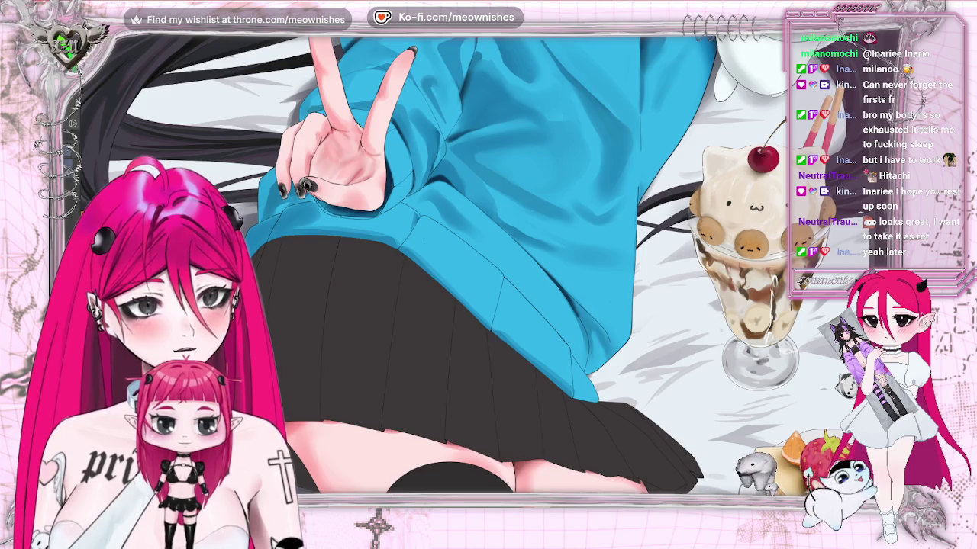
scroll(482, 270, "down", 2)
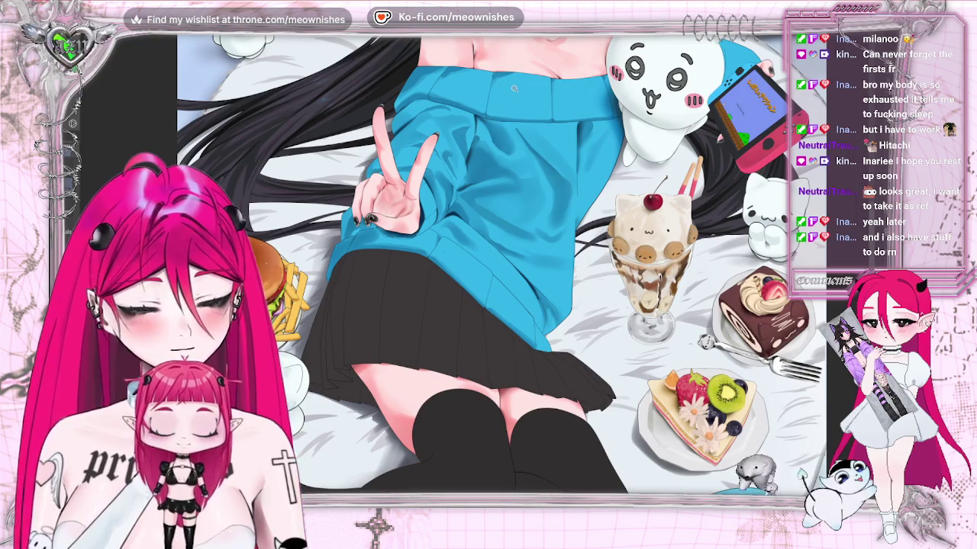
left_click(486, 118)
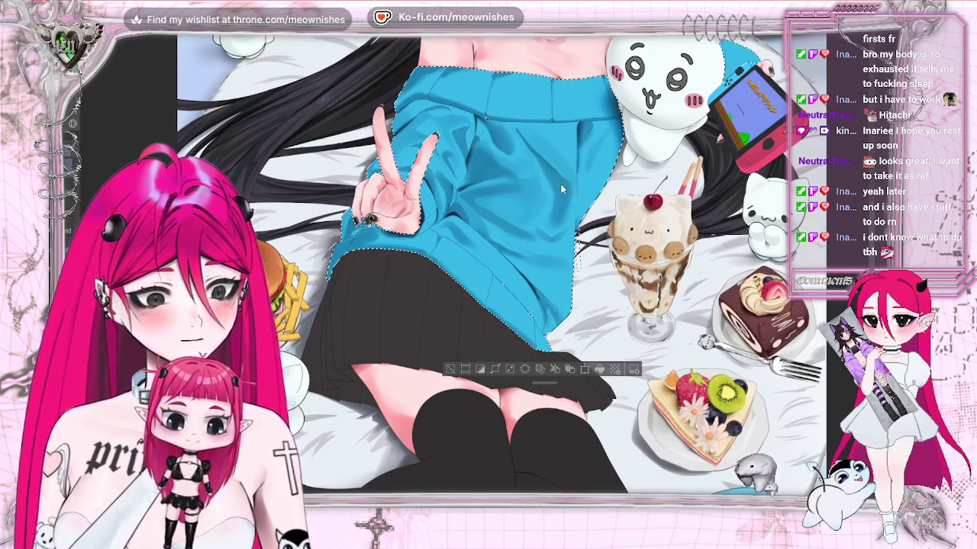
Step: Deselect the sweater, then restore its selection with undo
key("ctrl+d")
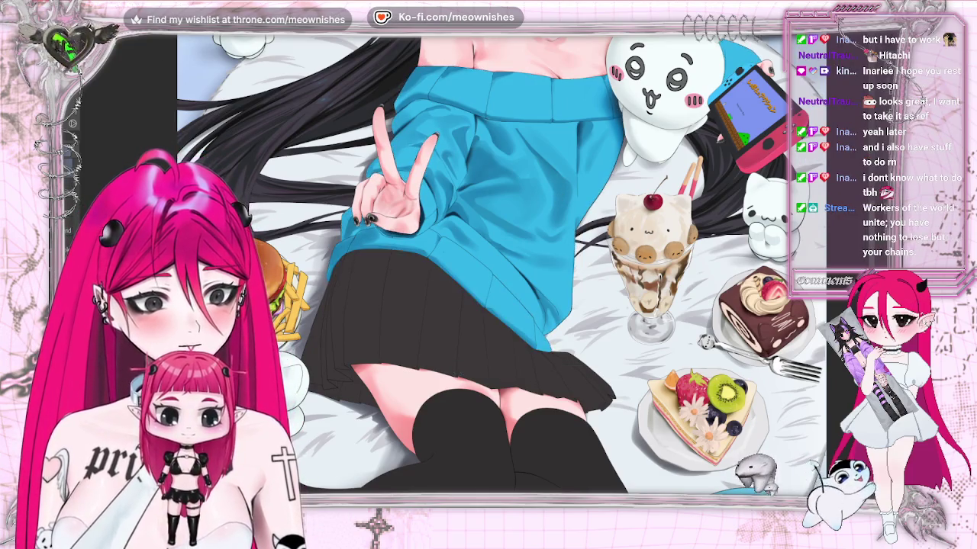
key("ctrl+z")
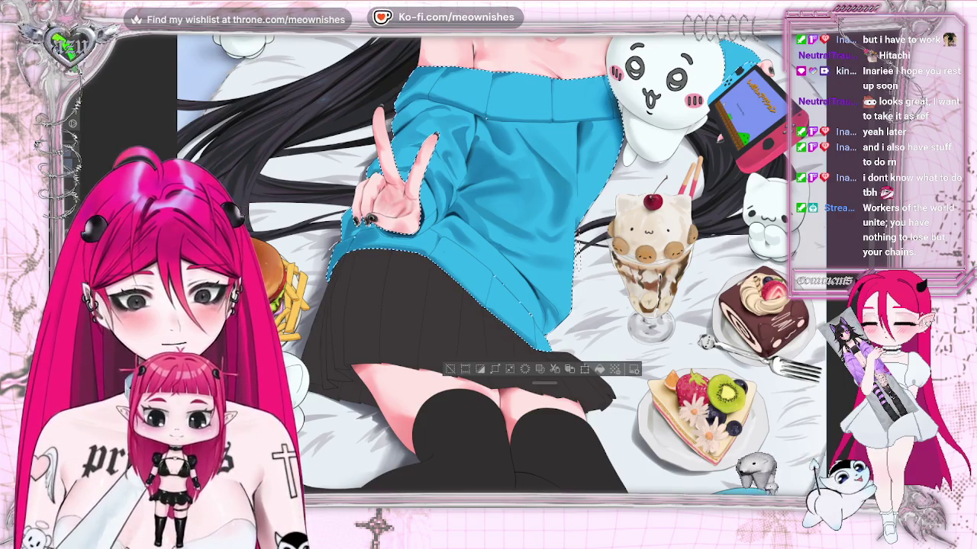
scroll(381, 263, "right", 5)
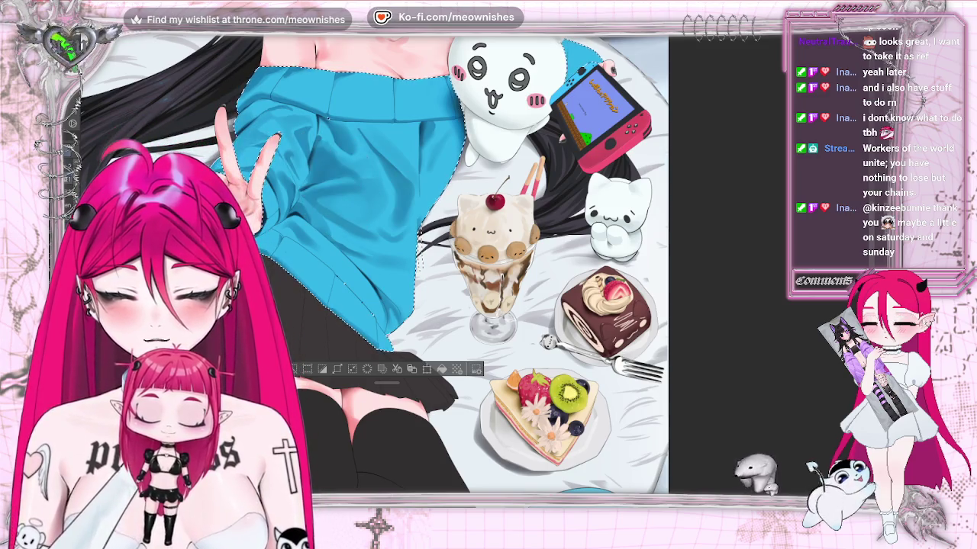
Step: Flip the canvas horizontally to check the drawing mirrored
scroll(374, 263, "up", 2)
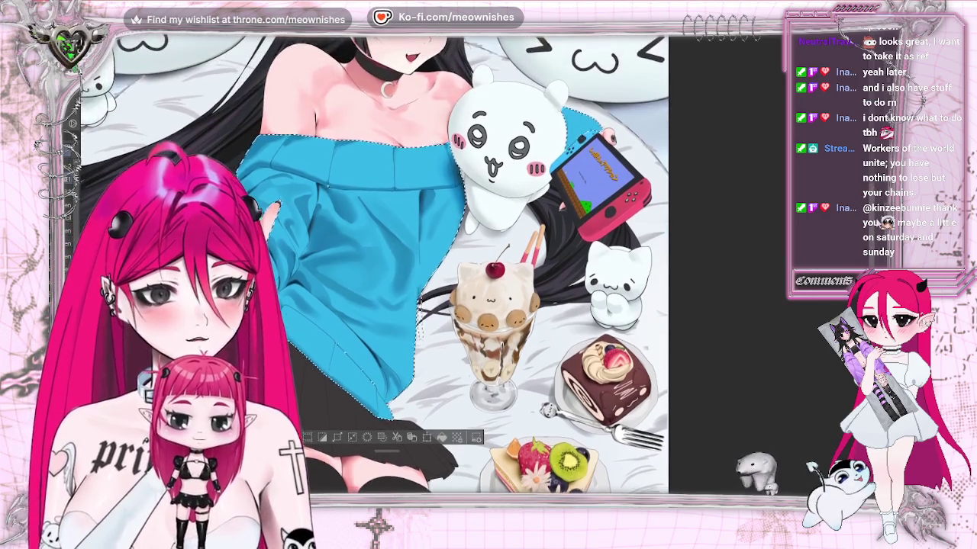
scroll(374, 263, "up", 1)
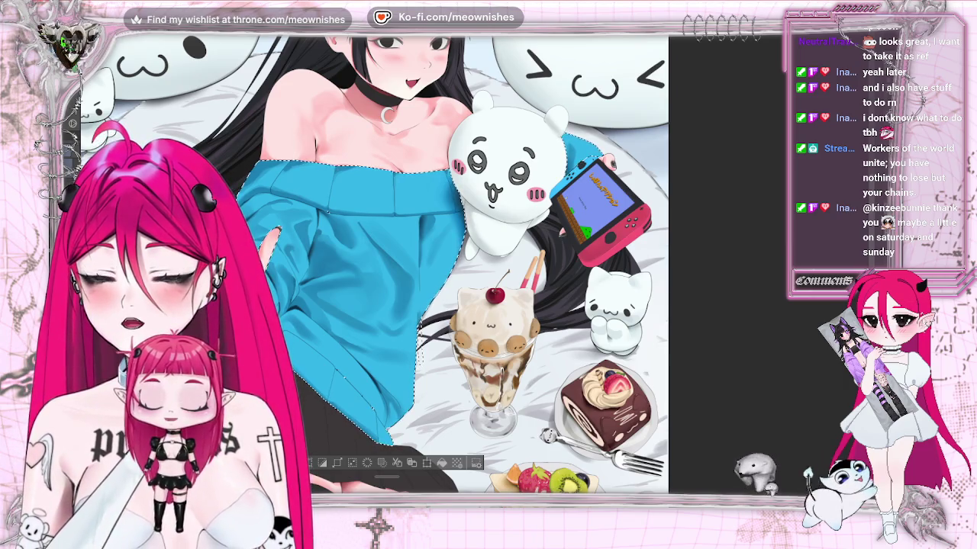
key("h")
key("h")
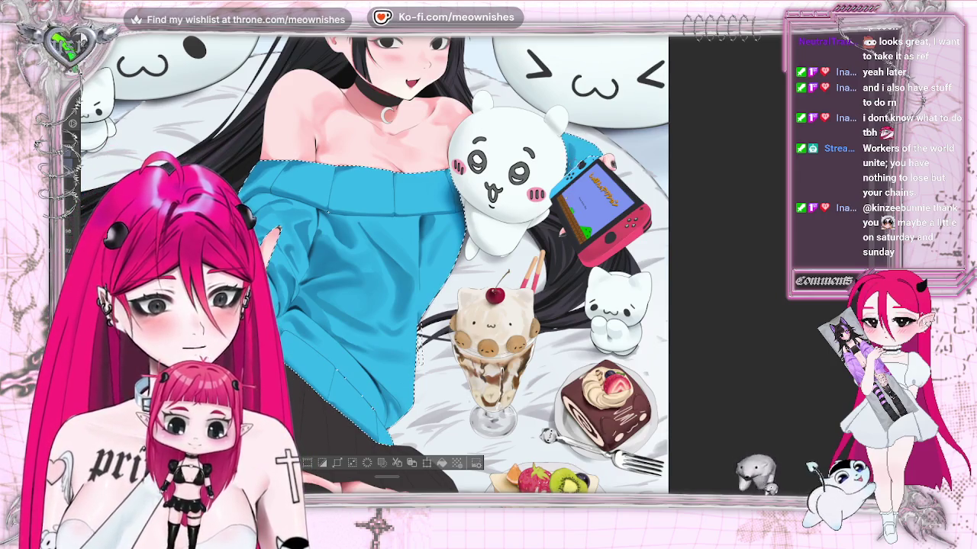
key("h")
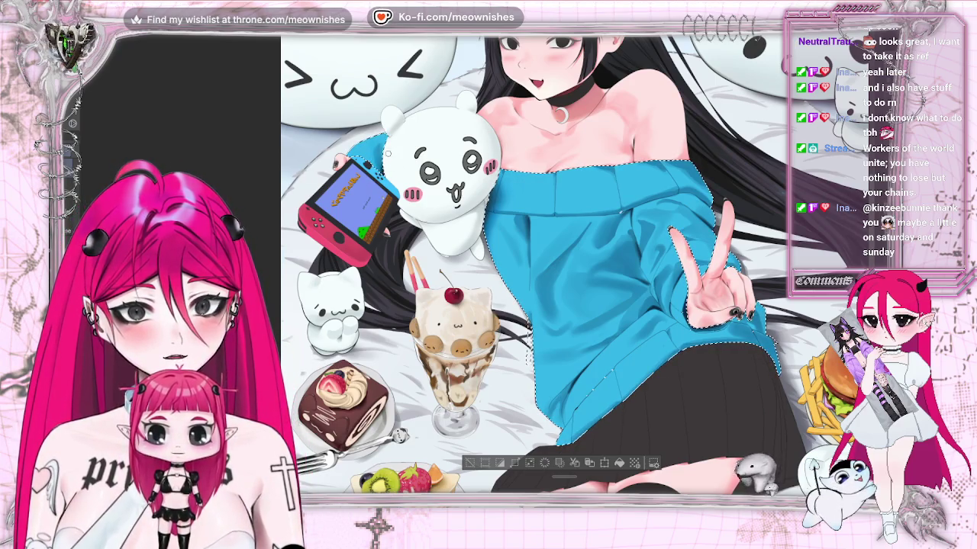
Step: Un-mirror the canvas view with the H flip shortcut
key("h")
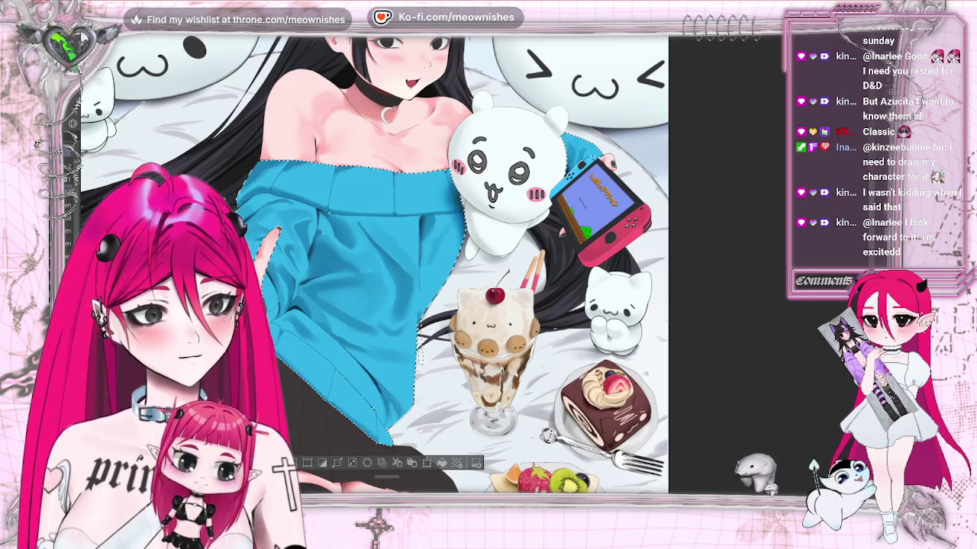
Step: Toggle the flat blue sweater fill off and back on to compare the shading
key("ctrl+z")
scroll(366, 263, "down", 5)
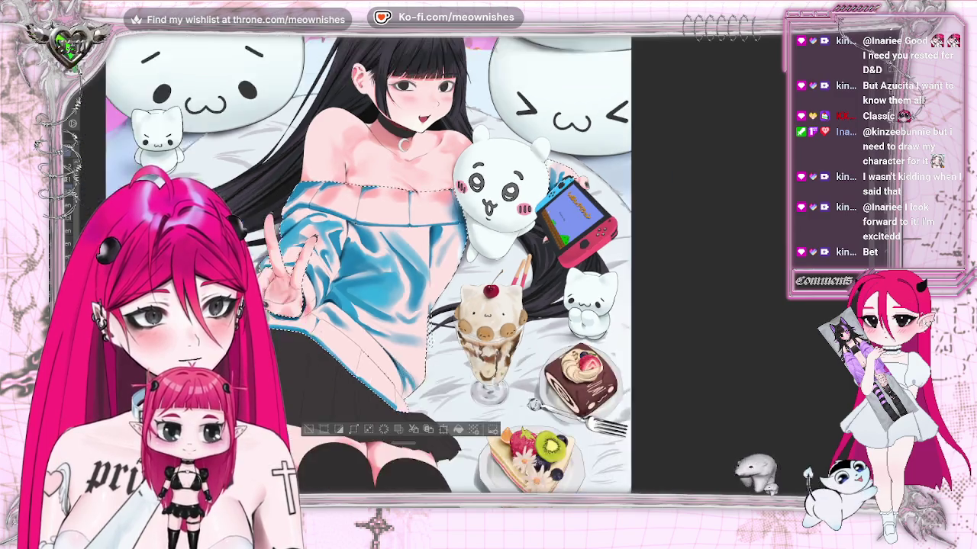
scroll(366, 263, "up", 4)
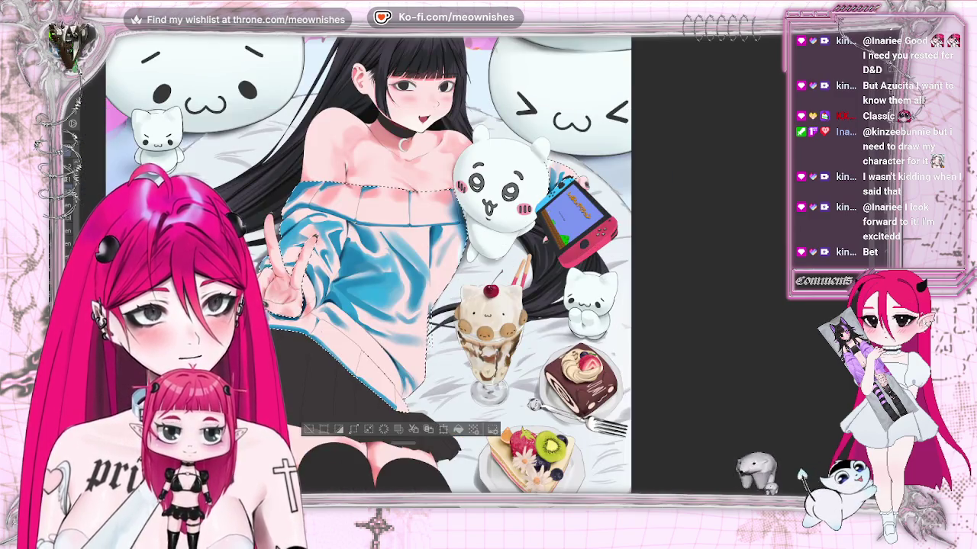
key("ctrl+y")
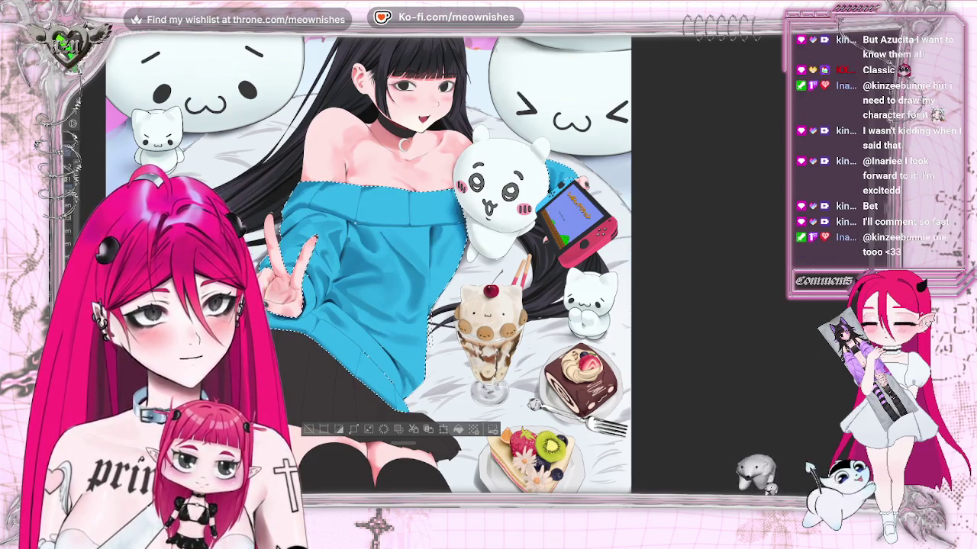
Step: In Hue/Saturation/Luminosity, raise the sweater's luminosity to 13, boost saturation and shift hue slightly
key("alt+e")
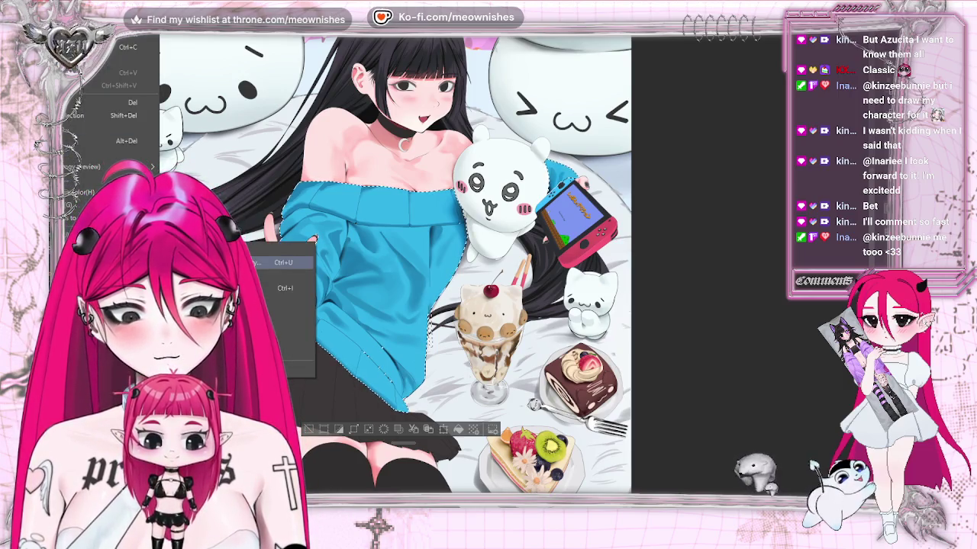
left_click(229, 262)
left_click(712, 373)
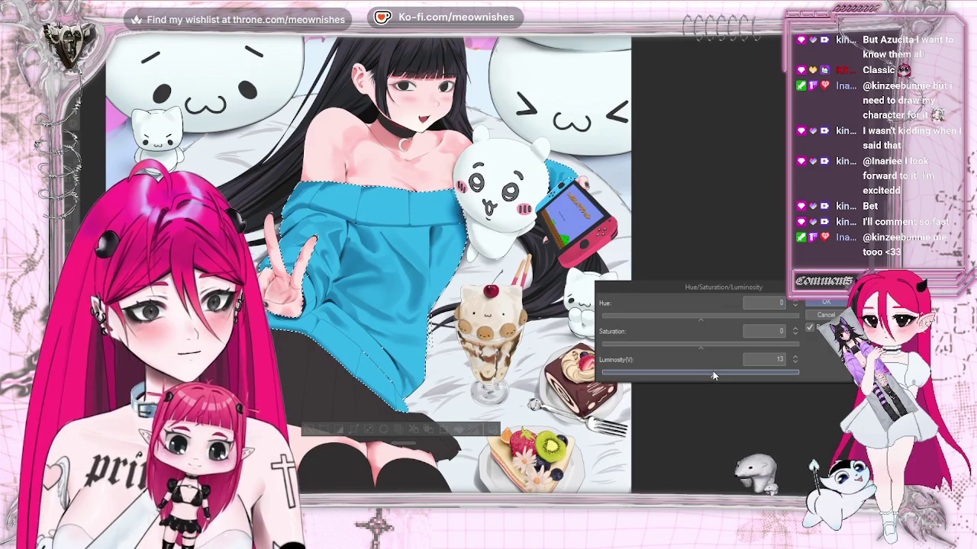
left_click(723, 344)
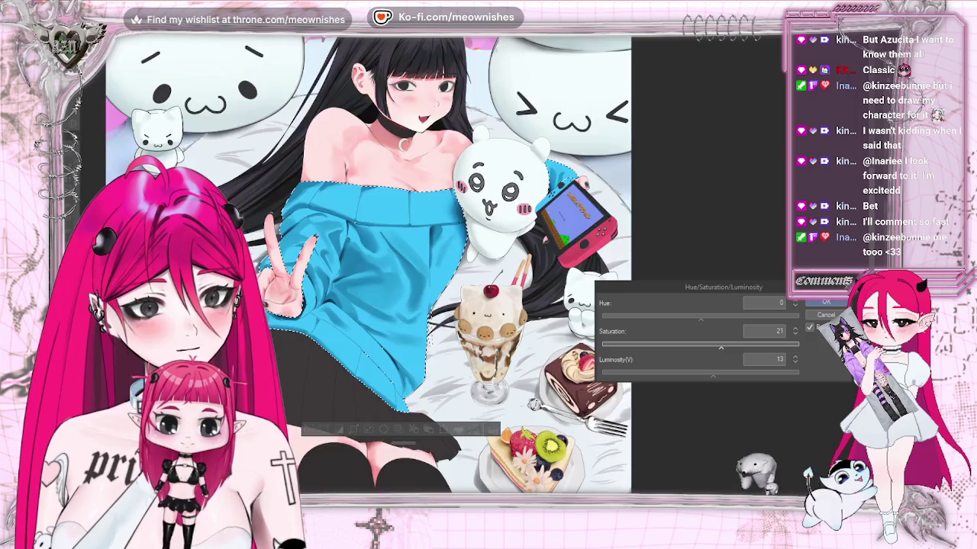
key("ctrl+0")
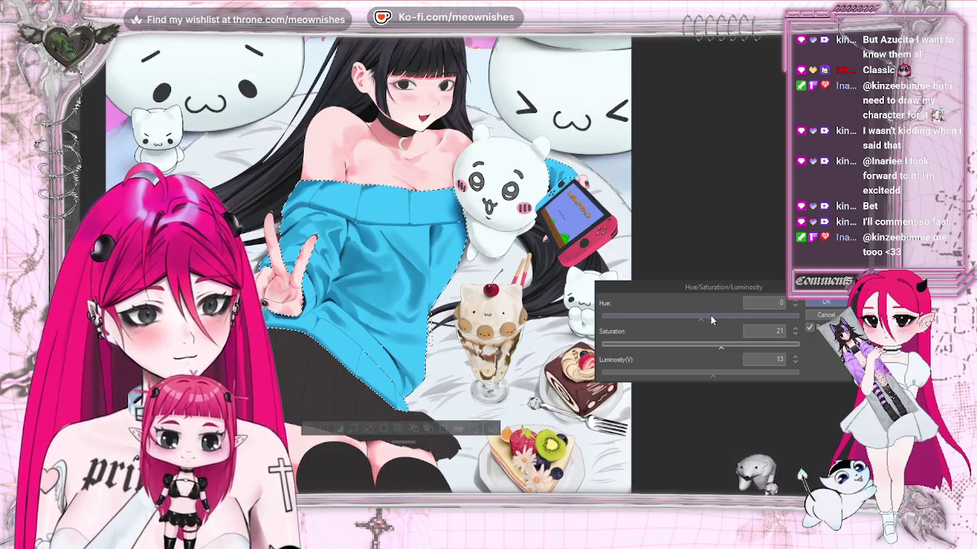
left_click_drag(700, 319, 702, 320)
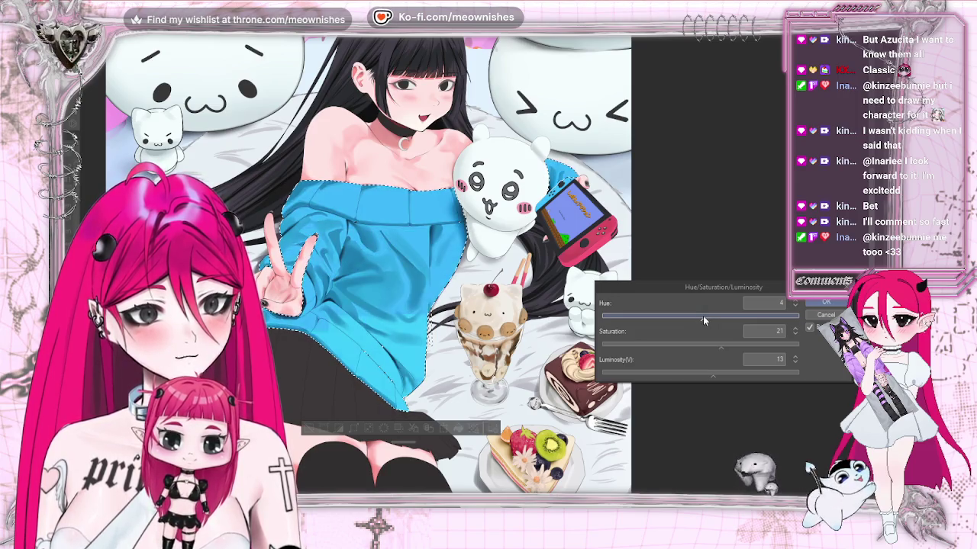
Step: Review the adjusted sweater in a flipped view and confirm the colour change
scroll(368, 263, "down", 5)
scroll(368, 263, "up", 3)
scroll(368, 263, "up", 2)
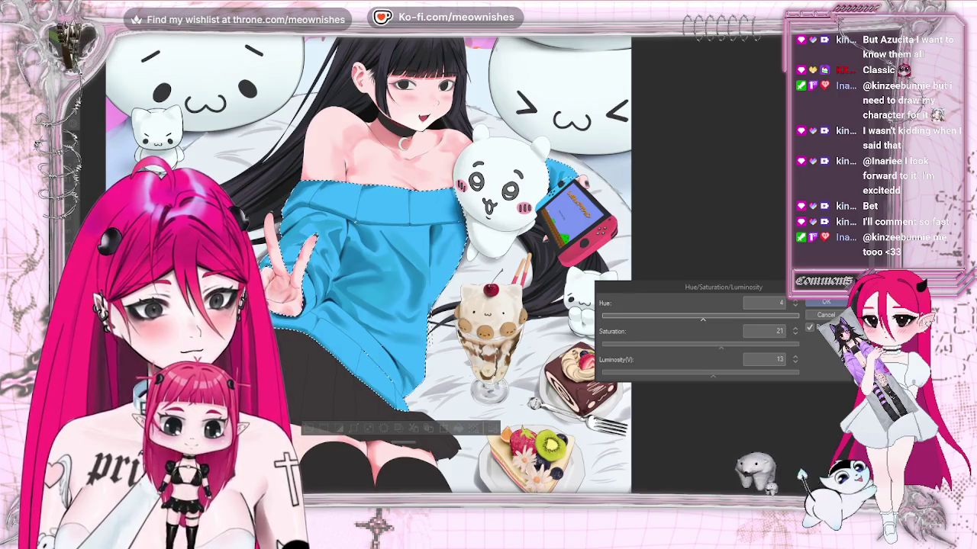
scroll(367, 263, "down", 3)
scroll(367, 263, "up", 1)
scroll(367, 263, "up", 2)
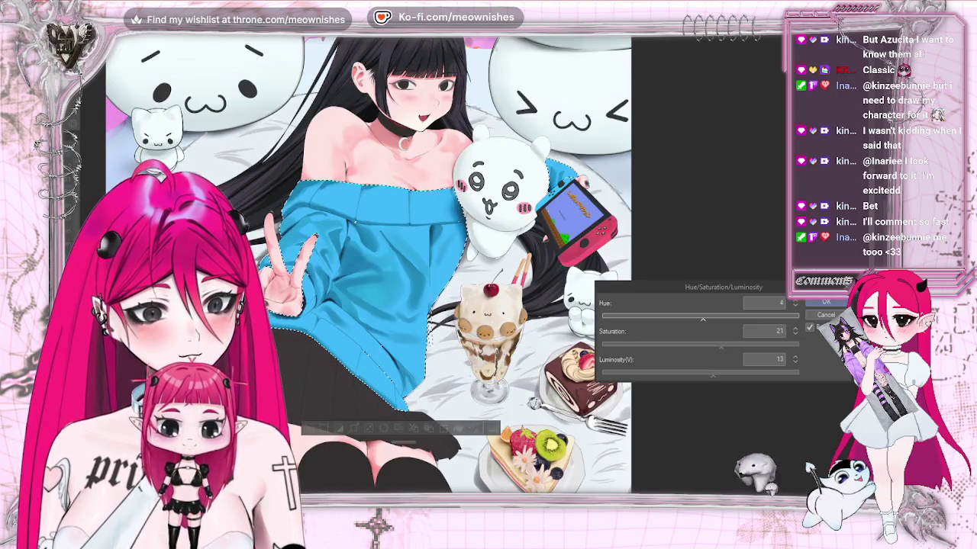
key("h")
key("h")
scroll(368, 263, "down", 3)
scroll(368, 263, "up", 3)
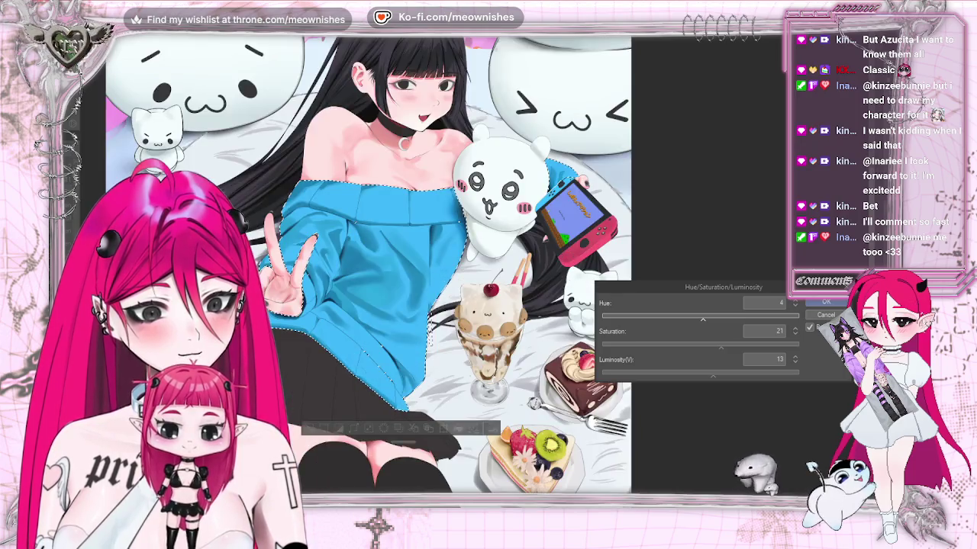
key("Return")
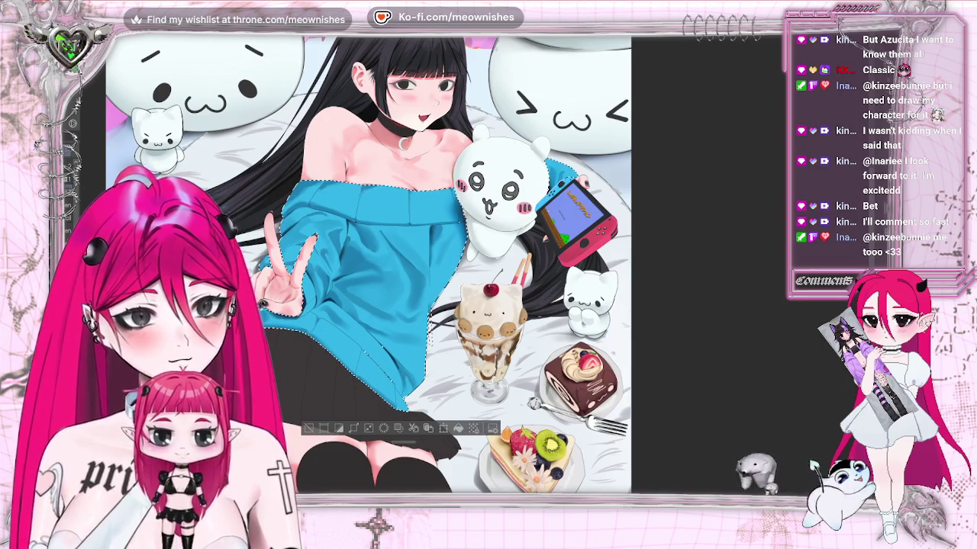
Step: Apply a further luminosity boost of 5 to the sweater and deselect it
key("alt+e")
key("Return")
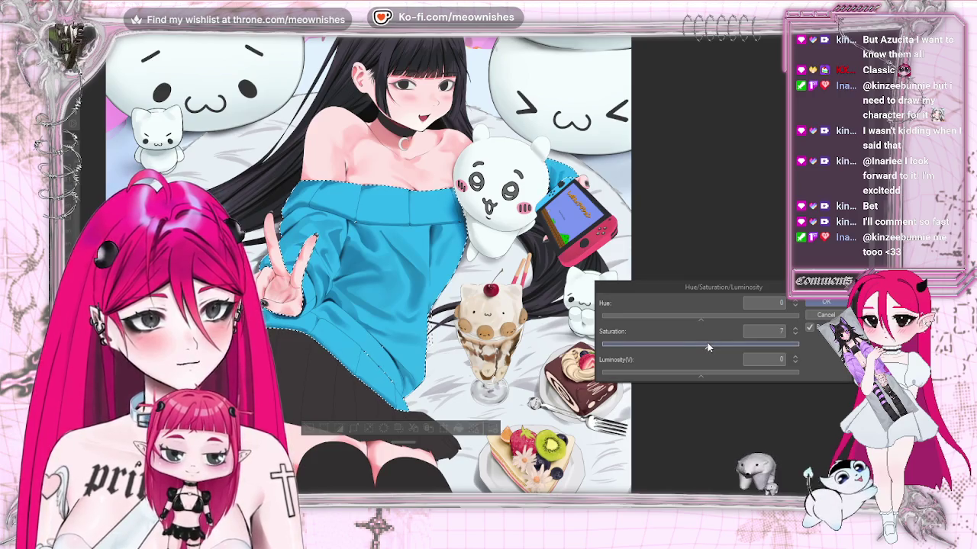
left_click_drag(703, 372, 706, 372)
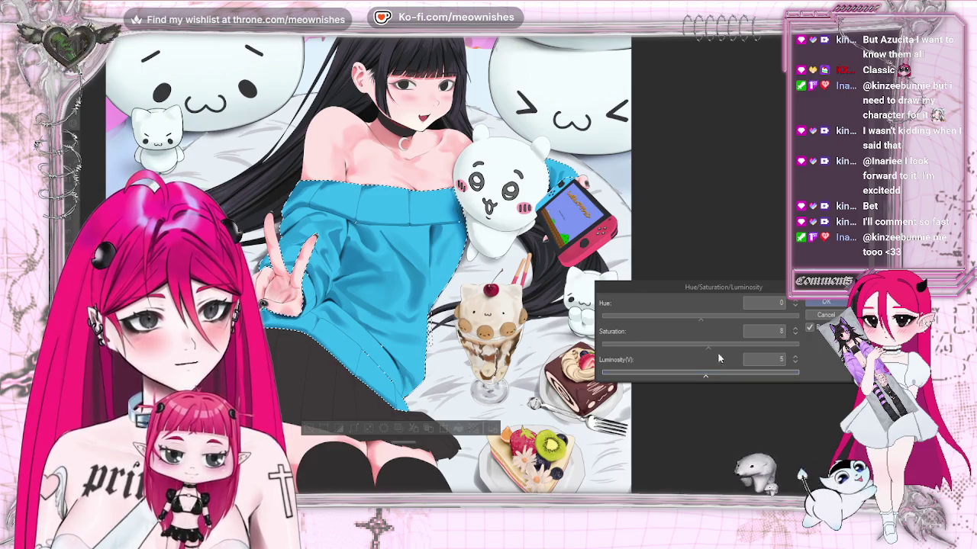
key("Return")
key("ctrl+d")
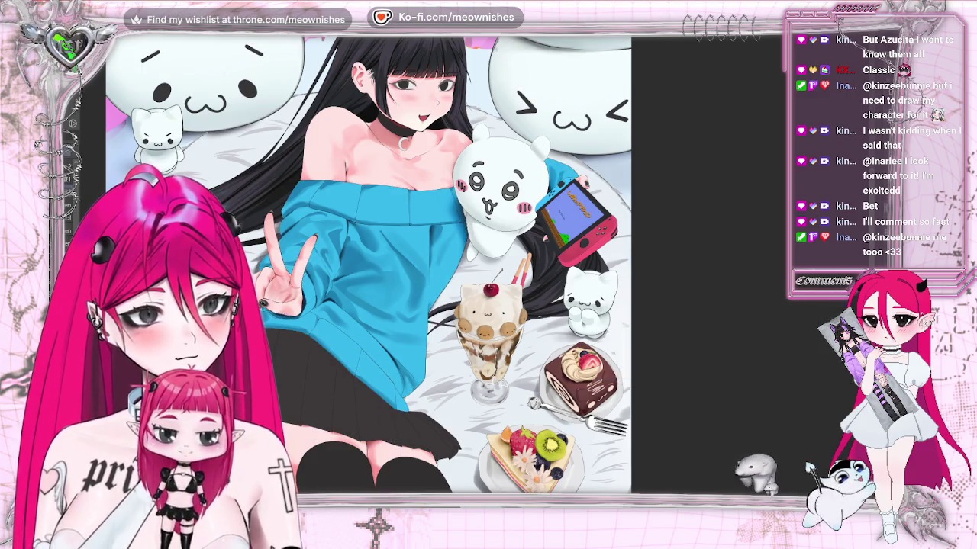
scroll(448, 289, "down", 3)
scroll(447, 288, "down", 2)
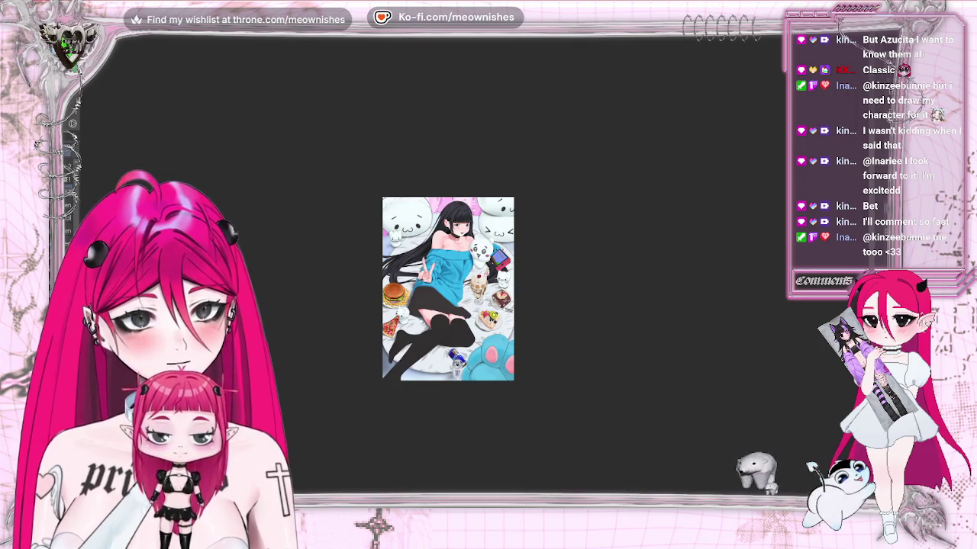
Step: Mirror the canvas view to check the drawing
key("h")
key("h")
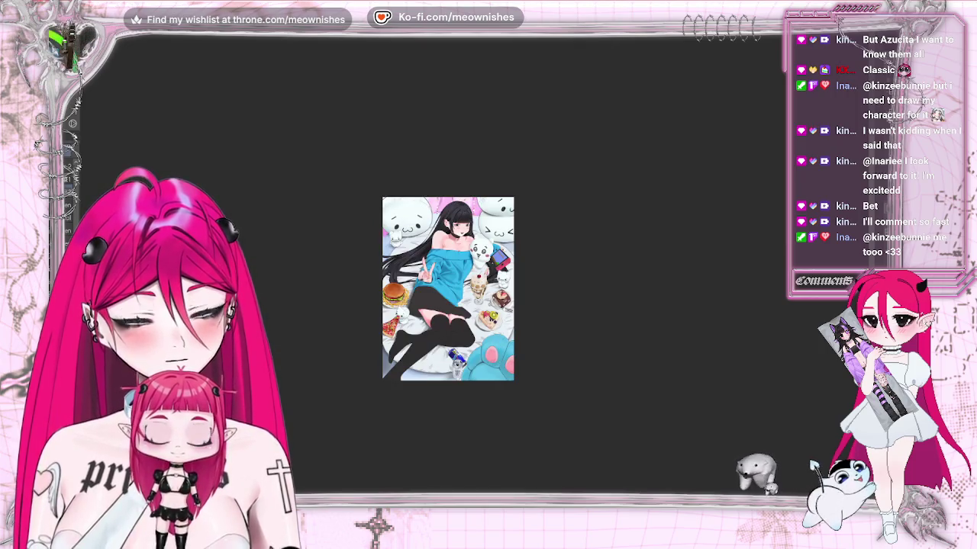
scroll(474, 271, "down", 2)
scroll(473, 272, "up", 5)
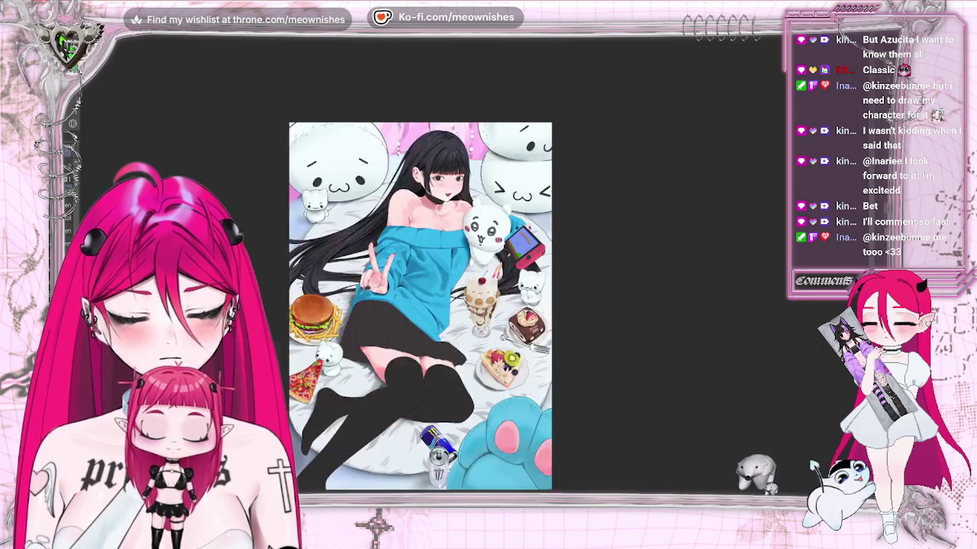
scroll(474, 271, "up", 3)
scroll(473, 272, "up", 2)
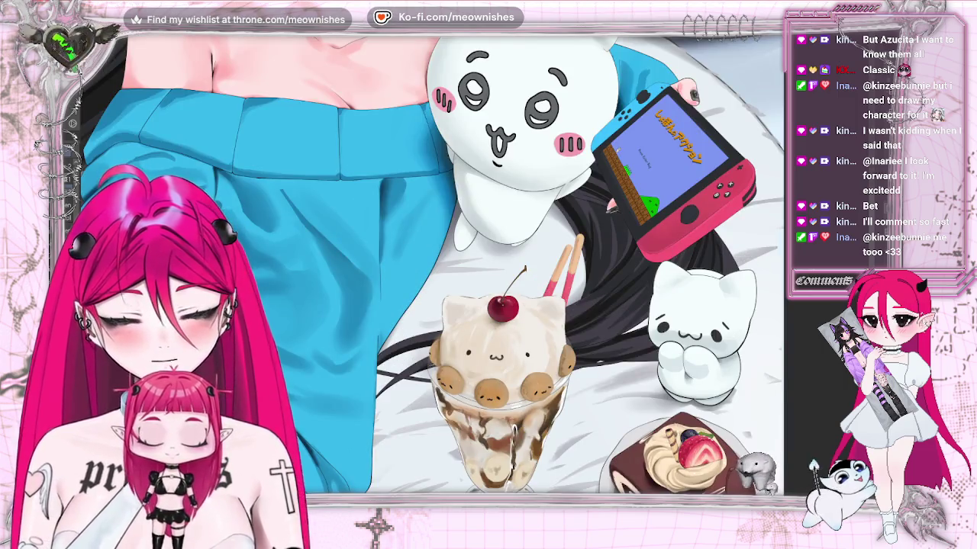
Step: Select the blue sweater area with the auto-select tool
left_click(305, 244)
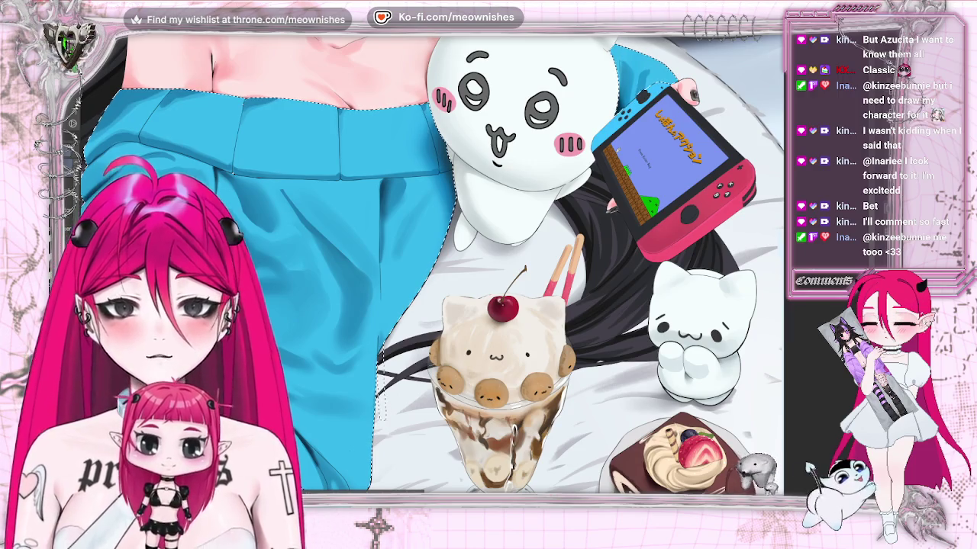
scroll(443, 259, "left", 5)
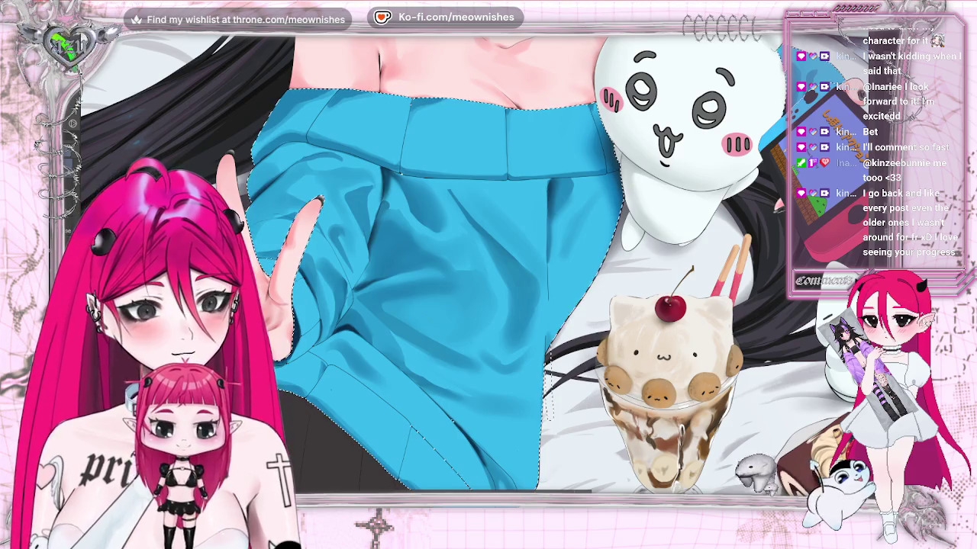
scroll(469, 289, "down", 5)
scroll(469, 288, "down", 2)
scroll(469, 288, "up", 3)
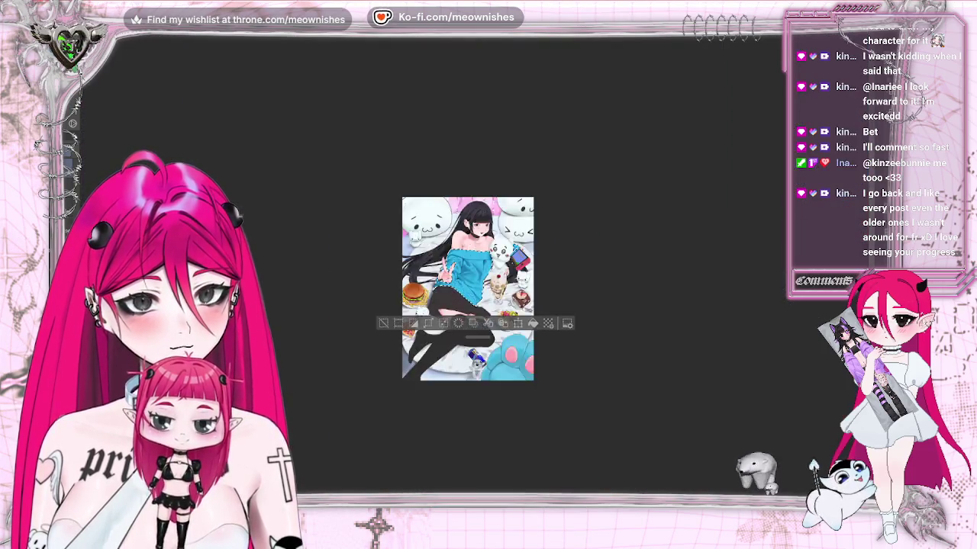
Step: Sample the sweater's blue with the eyedropper, fitting the canvas to the window to check
scroll(469, 289, "up", 5)
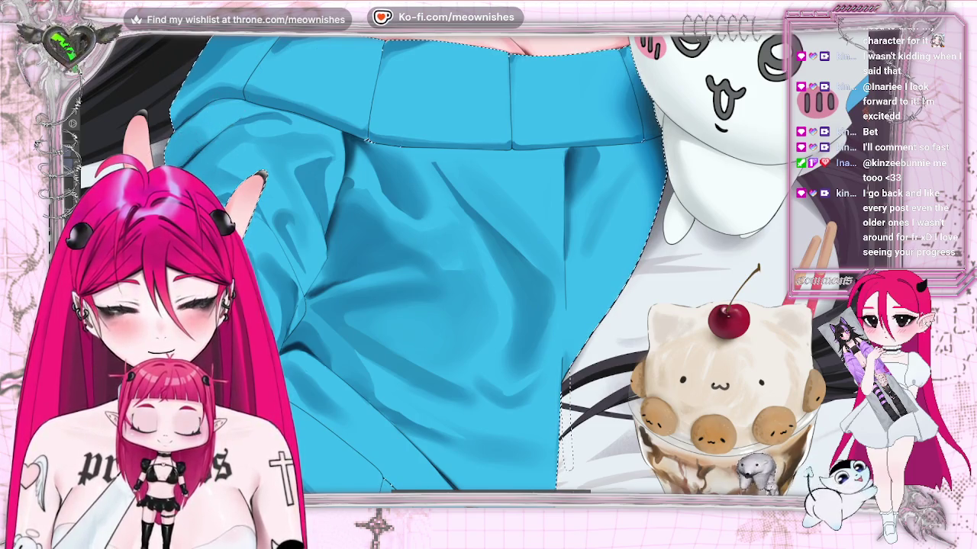
key("ctrl+0")
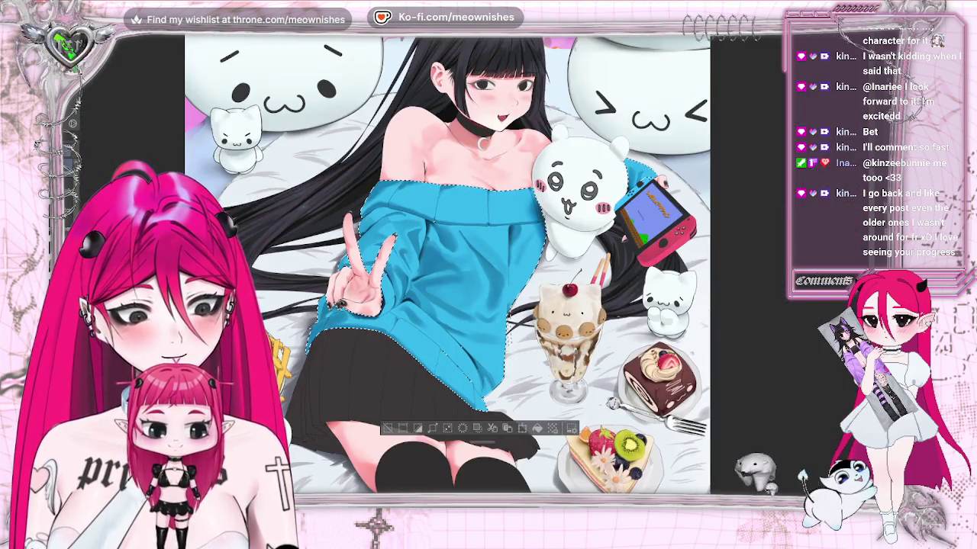
scroll(474, 302, "up", 2)
scroll(557, 199, "up", 1)
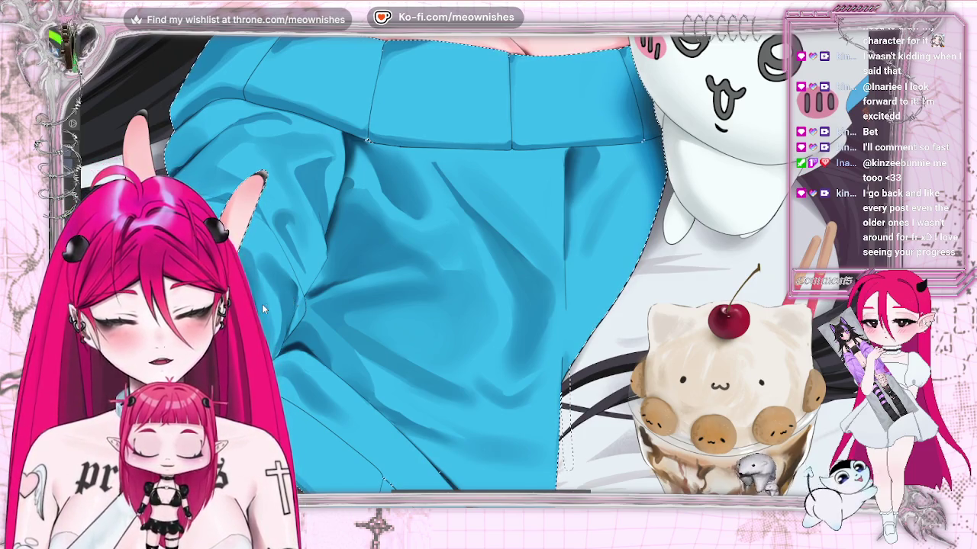
left_click(290, 303, "alt")
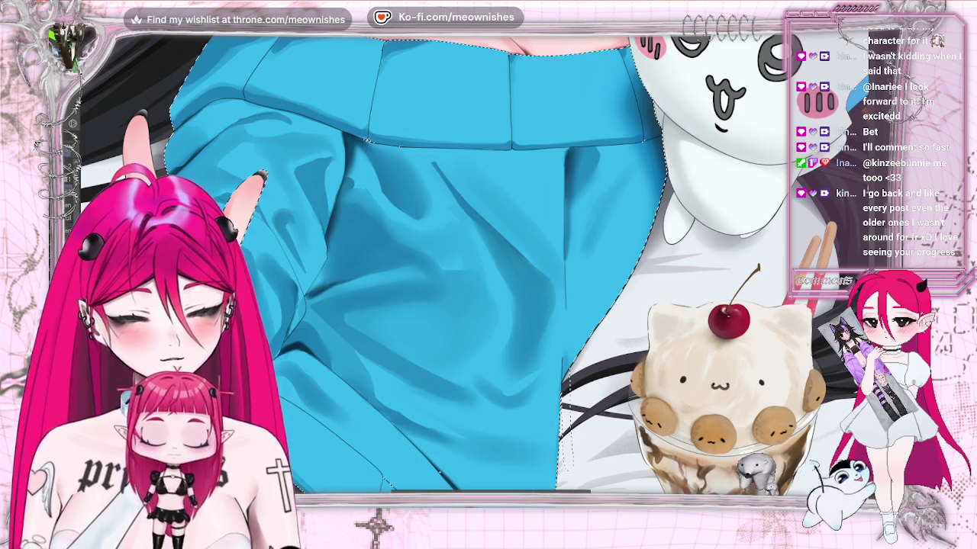
key("ctrl+0")
scroll(393, 284, "up", 3)
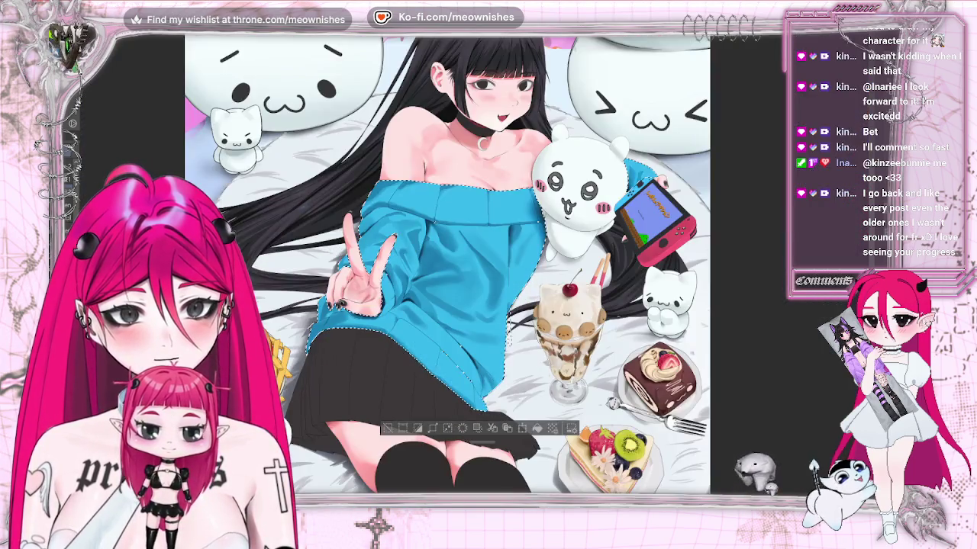
scroll(476, 273, "up", 2)
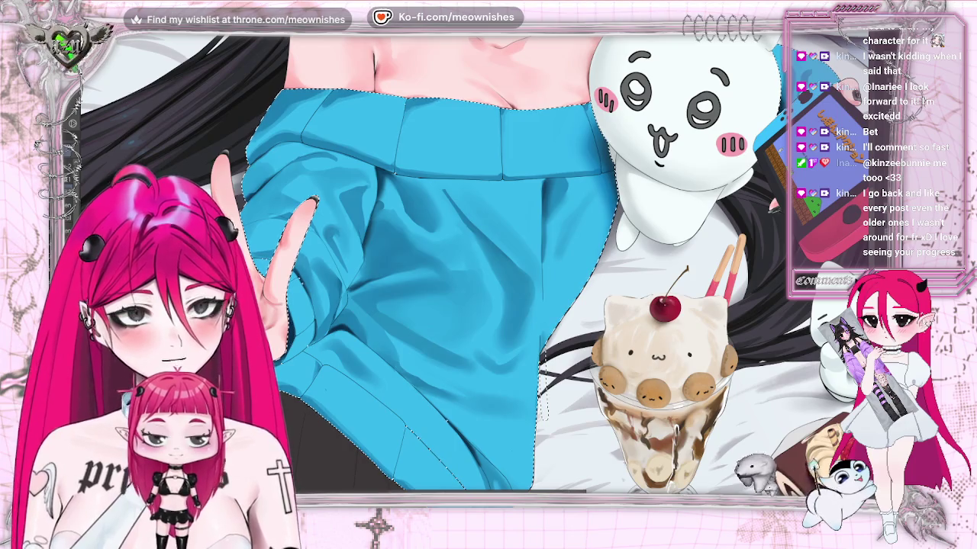
key("h")
key("h")
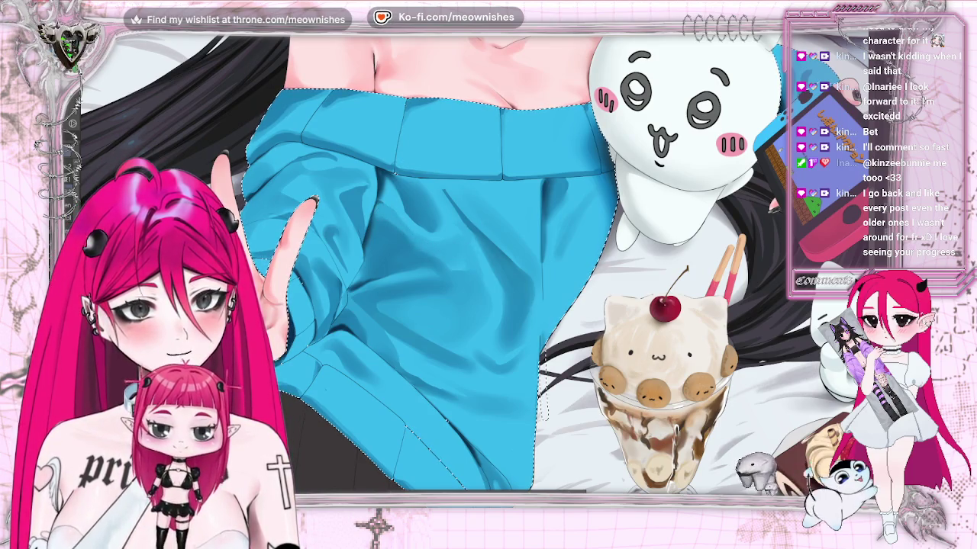
key("ctrl+0")
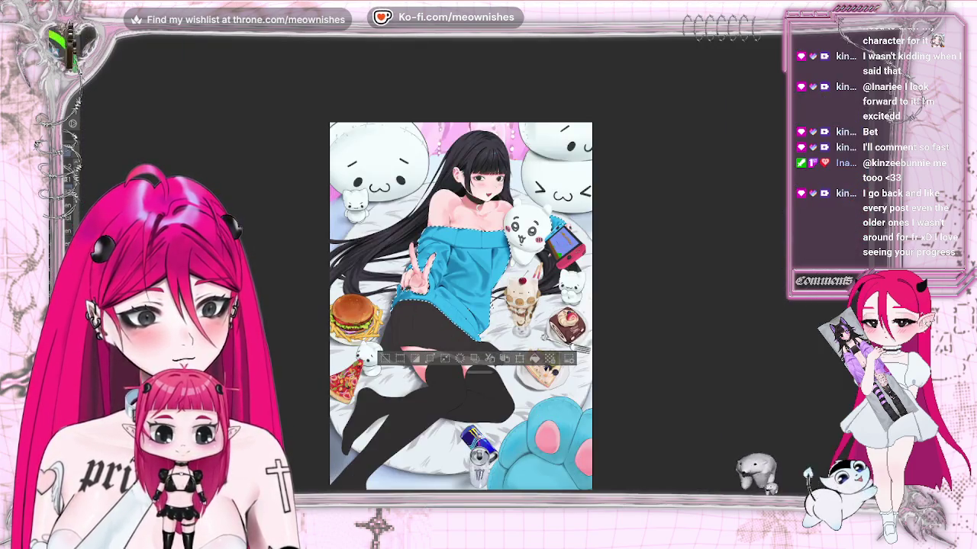
key("ctrl+plus")
key("h")
key("h")
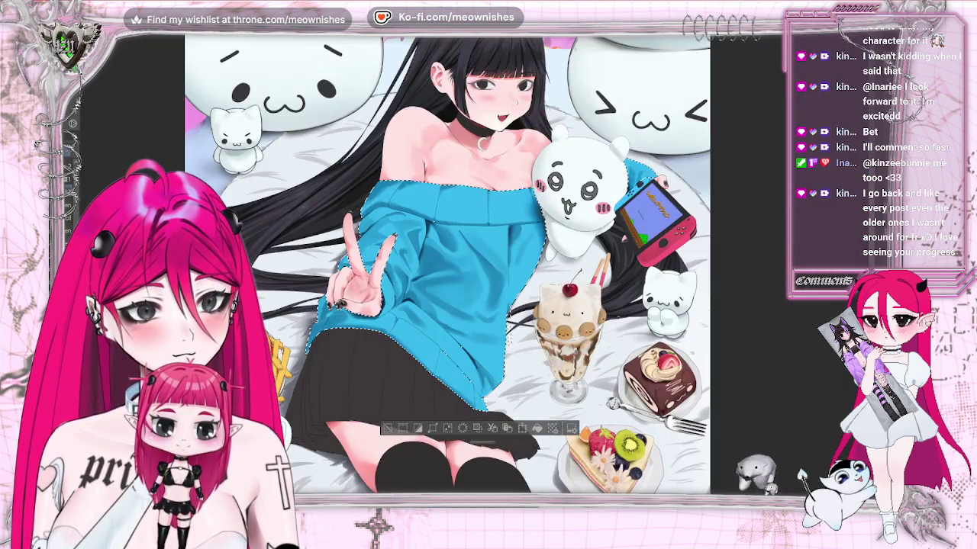
key("ctrl+0")
key("ctrl+plus")
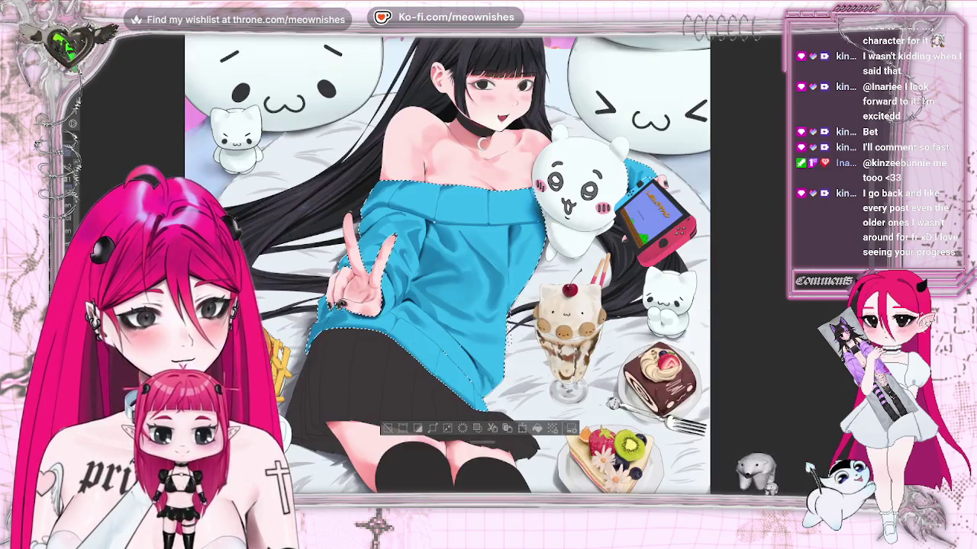
key("ctrl+plus")
key("ctrl+minus")
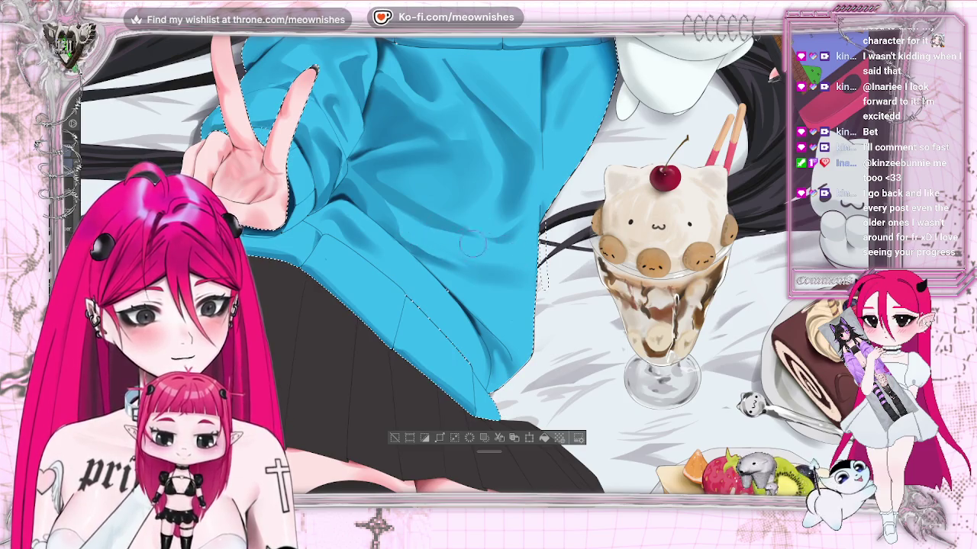
key("ctrl+0")
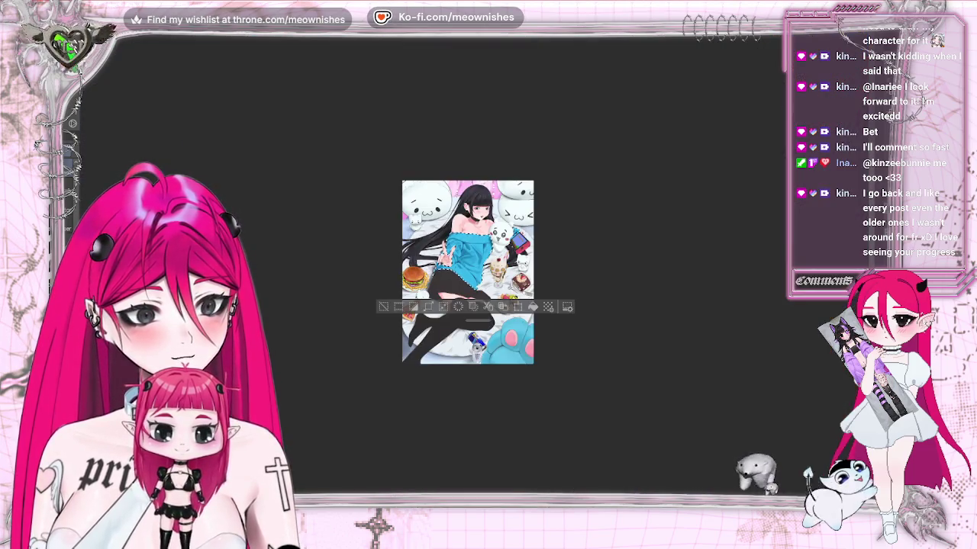
key("ctrl+plus")
key("ctrl+plus")
key("ctrl+plus")
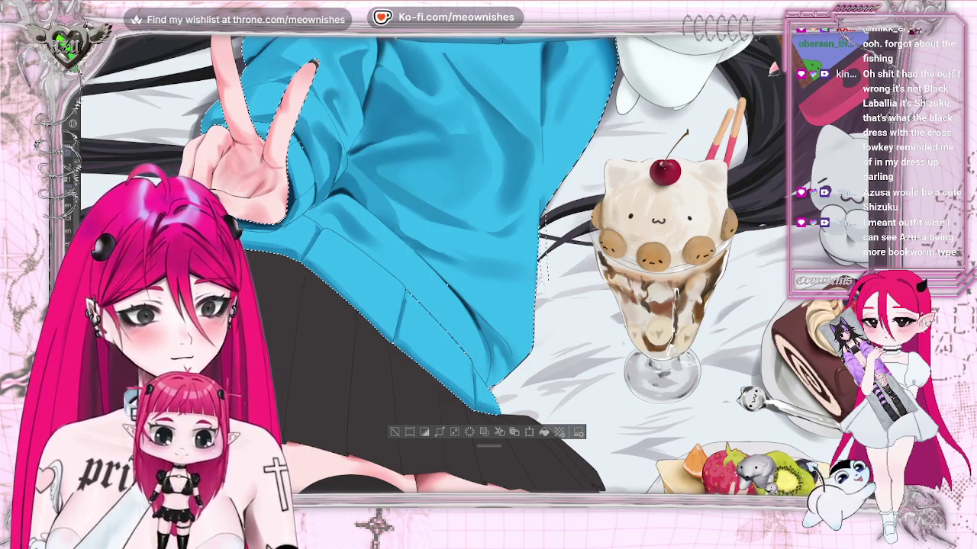
Step: Check the sleeve shading mirrored, then view the whole illustration and zoom into the torso
scroll(468, 265, "down", 5)
scroll(469, 264, "up", 5)
scroll(454, 286, "up", 2)
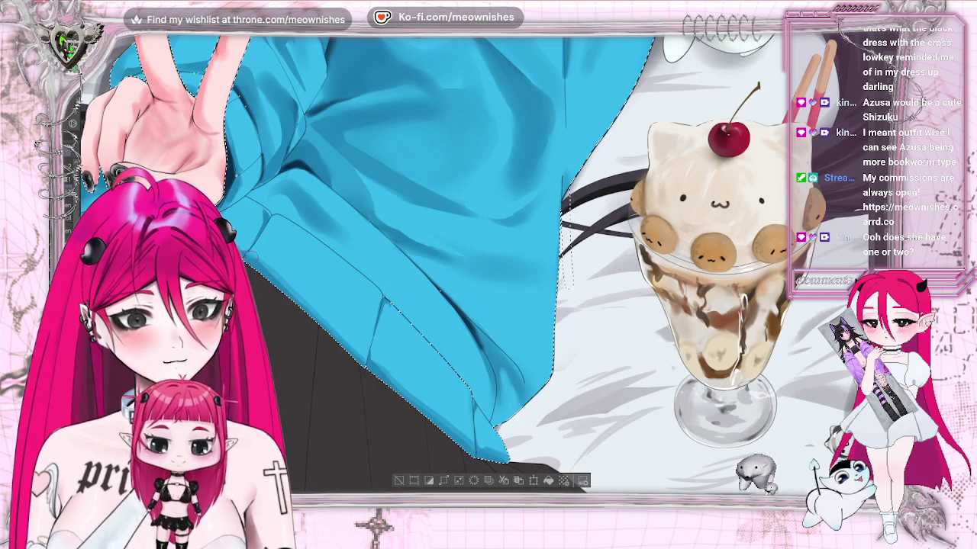
key("h")
key("h")
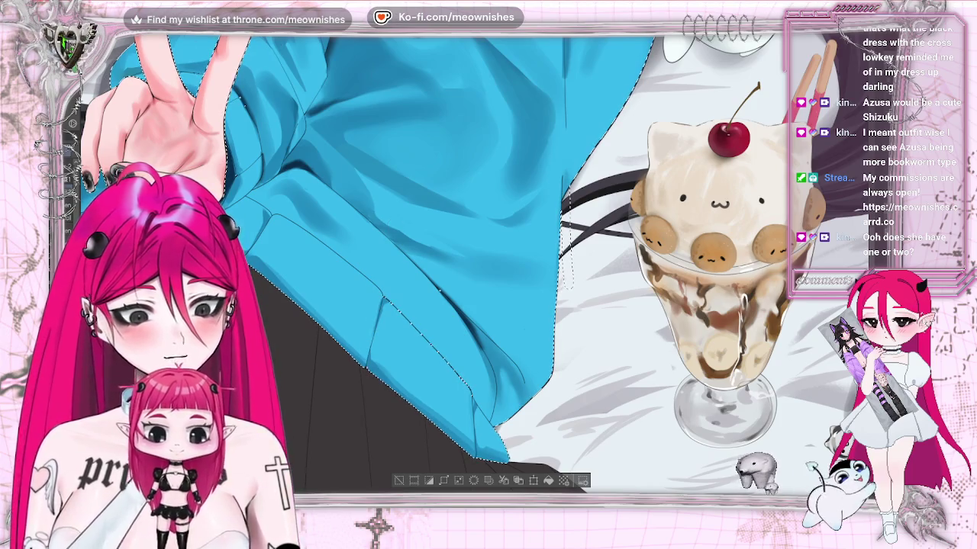
key("ctrl+0")
key("ctrl+plus")
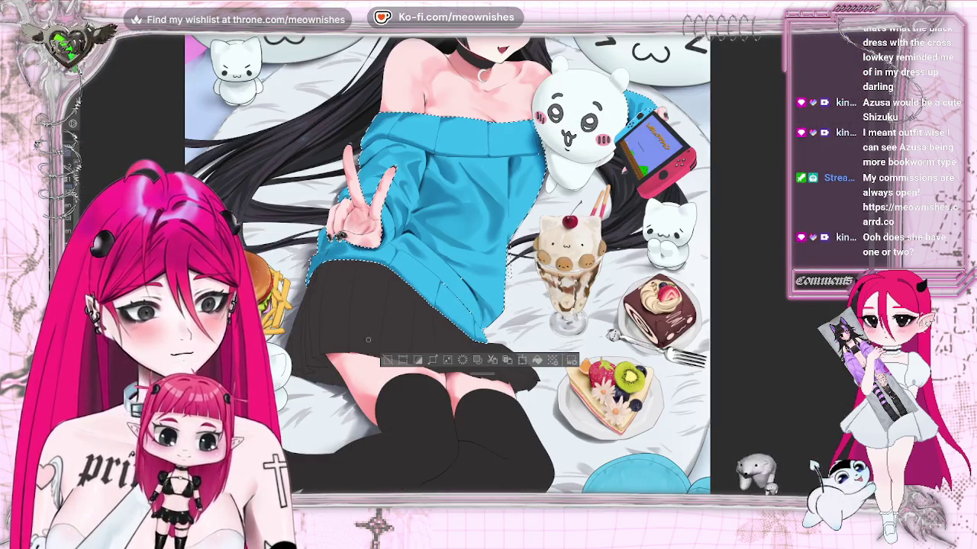
Step: Zoom in close on the sweater hem and sleeve to deepen shading, then review the whole illustration
key("ctrl+0")
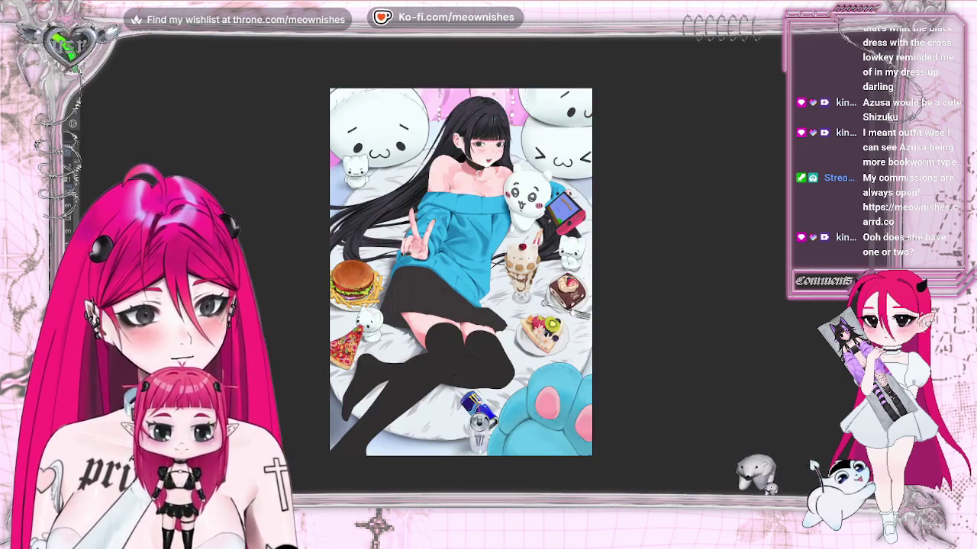
key("ctrl+minus")
key("ctrl+plus")
key("ctrl+plus")
key("ctrl+plus")
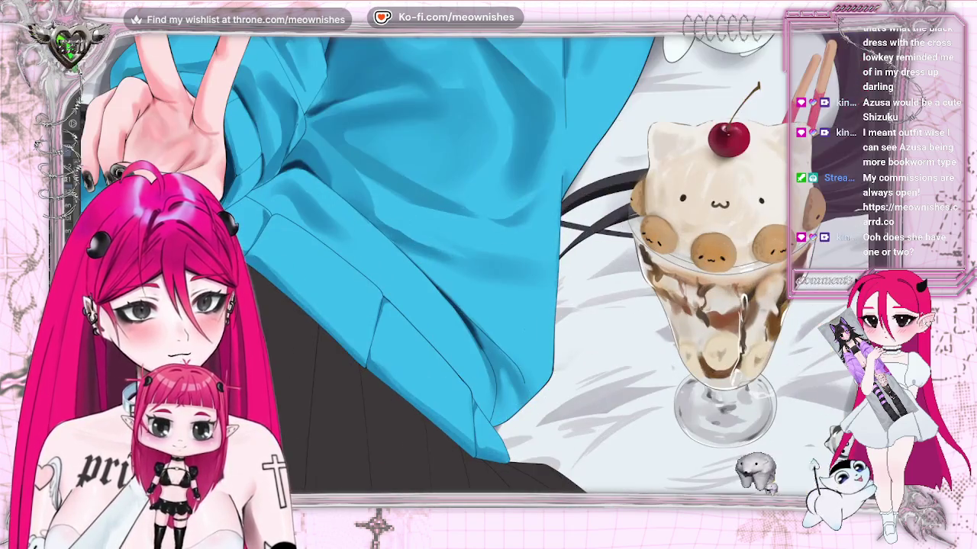
scroll(458, 267, "left", 5)
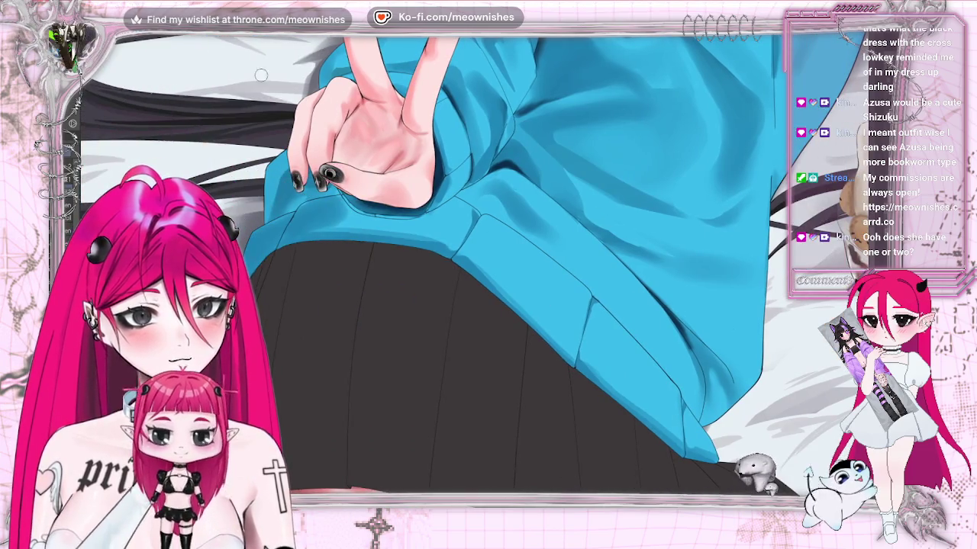
scroll(458, 267, "left", 5)
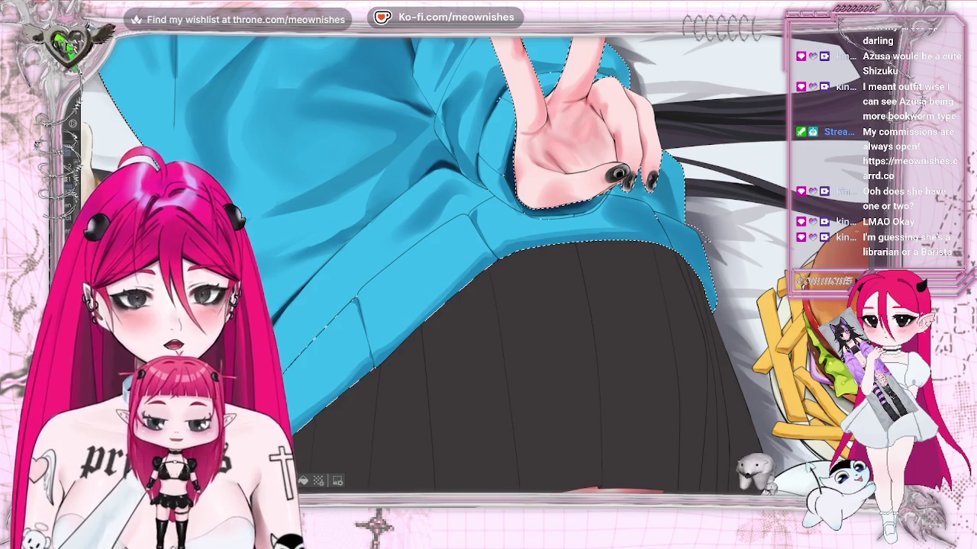
scroll(458, 259, "right", 3)
scroll(458, 260, "down", 5)
scroll(458, 260, "up", 5)
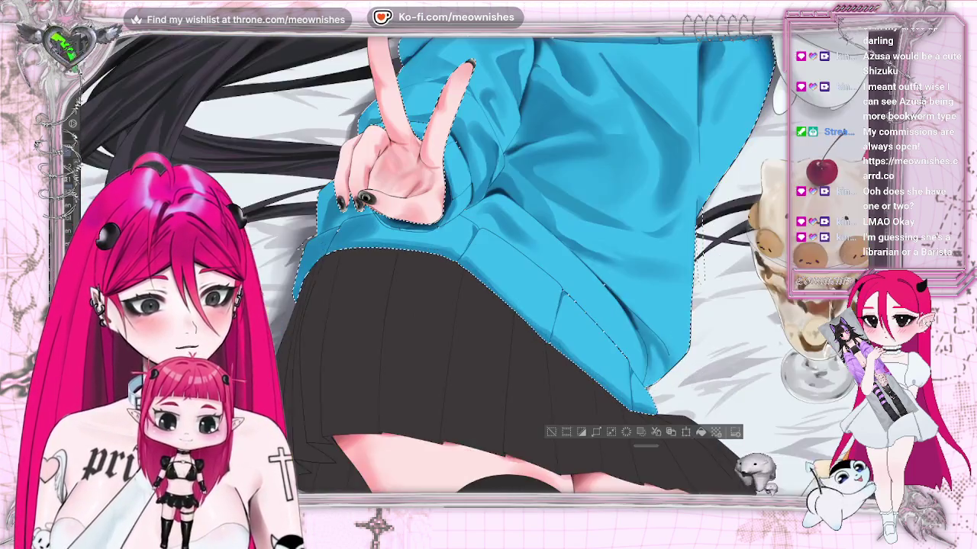
scroll(489, 259, "up", 1)
scroll(488, 260, "up", 1)
scroll(488, 259, "up", 1)
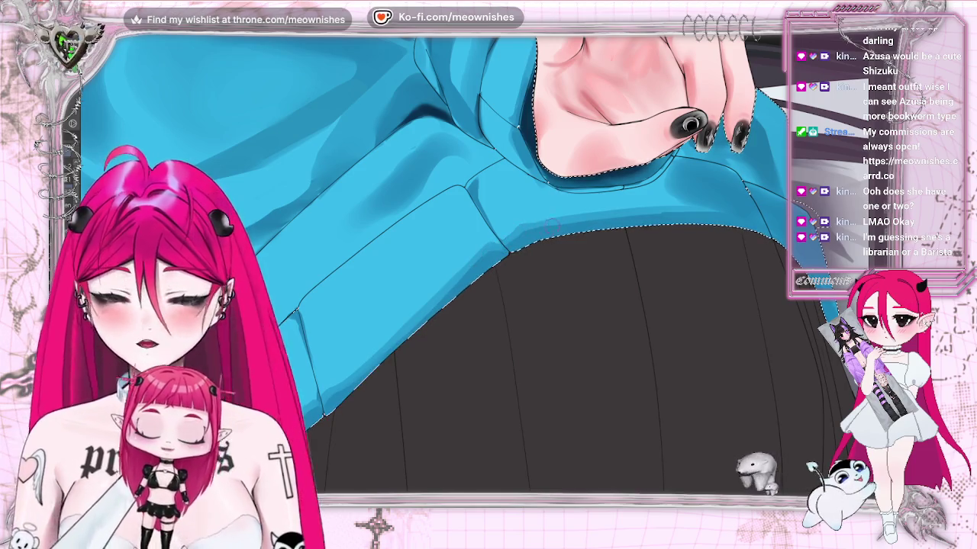
key("ctrl+0")
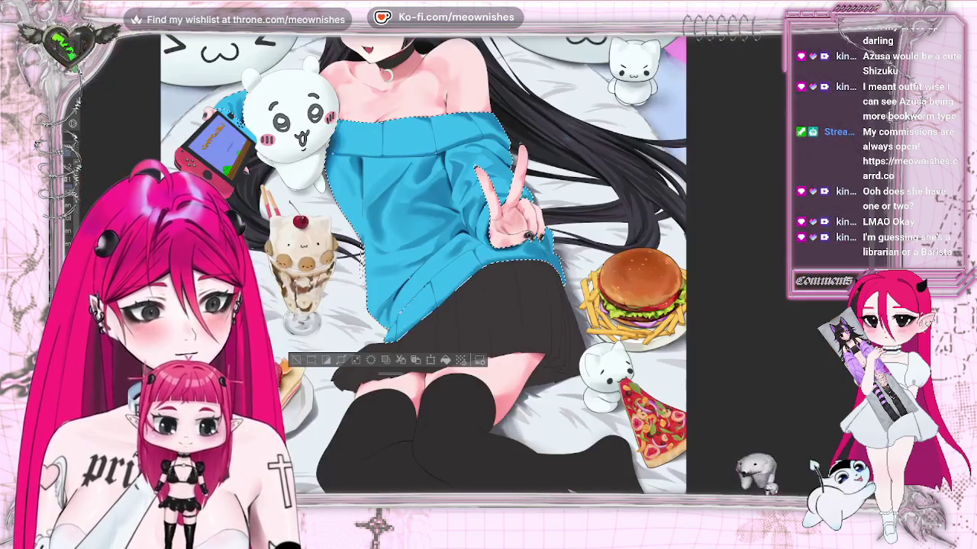
Step: Rotate the view to shade the sweater's hem folds over the skirt
key("ctrl+minus")
key("ctrl+minus")
scroll(489, 267, "up", 5)
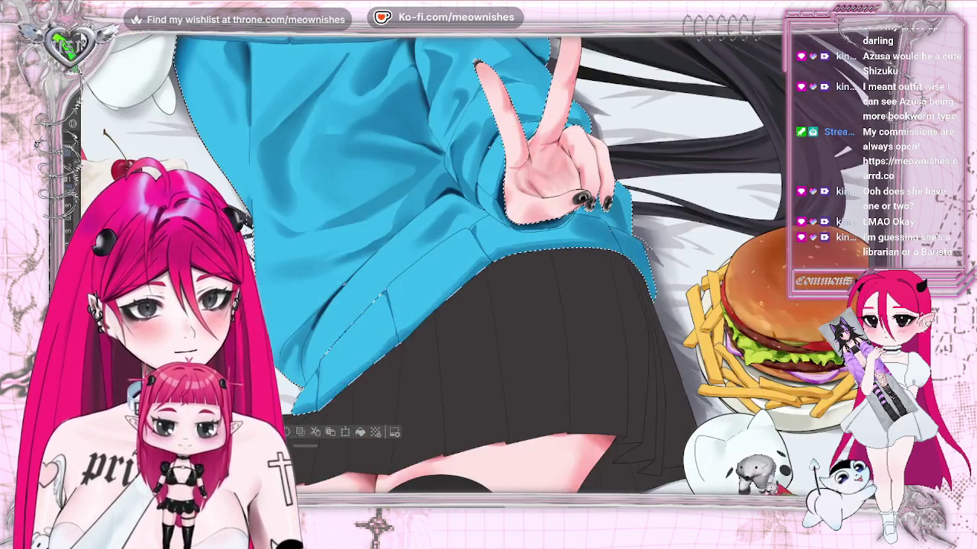
scroll(489, 267, "up", 1)
scroll(489, 267, "up", 1)
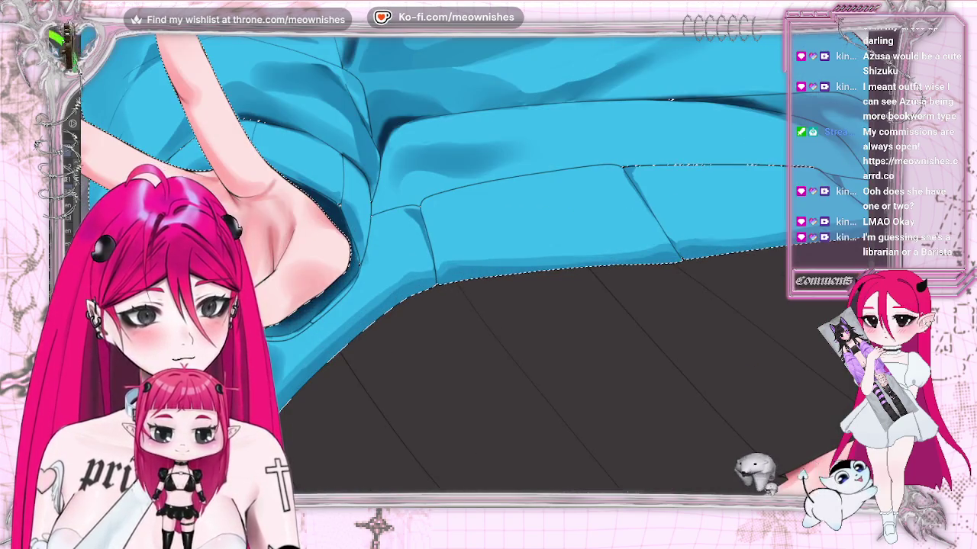
scroll(478, 296, "up", 1)
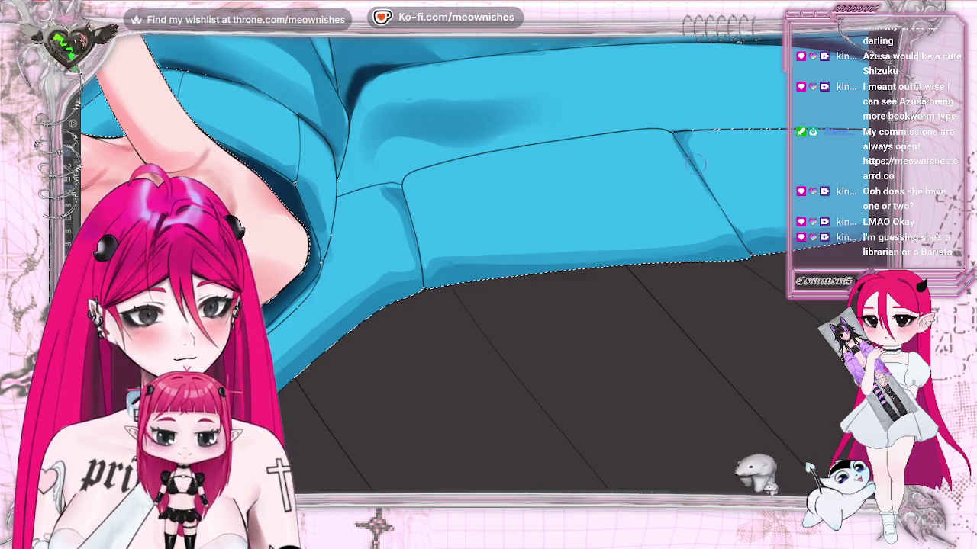
key("minus")
key("minus")
key("minus")
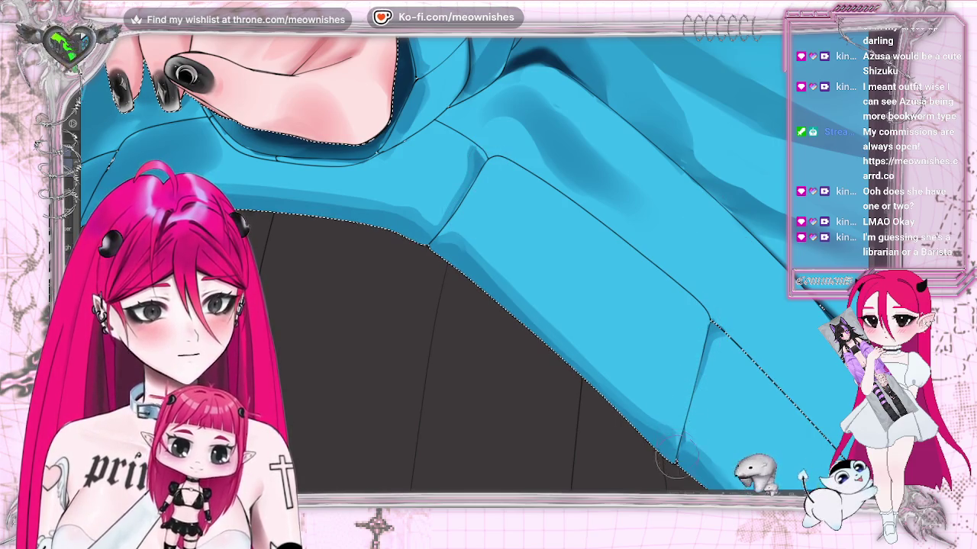
scroll(675, 461, "down", 3)
scroll(674, 461, "down", 2)
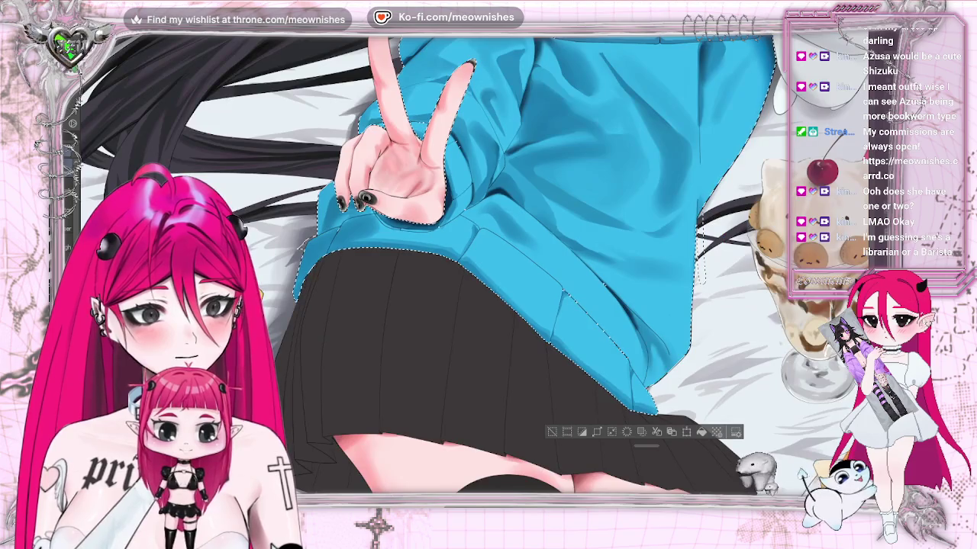
scroll(481, 270, "up", 1)
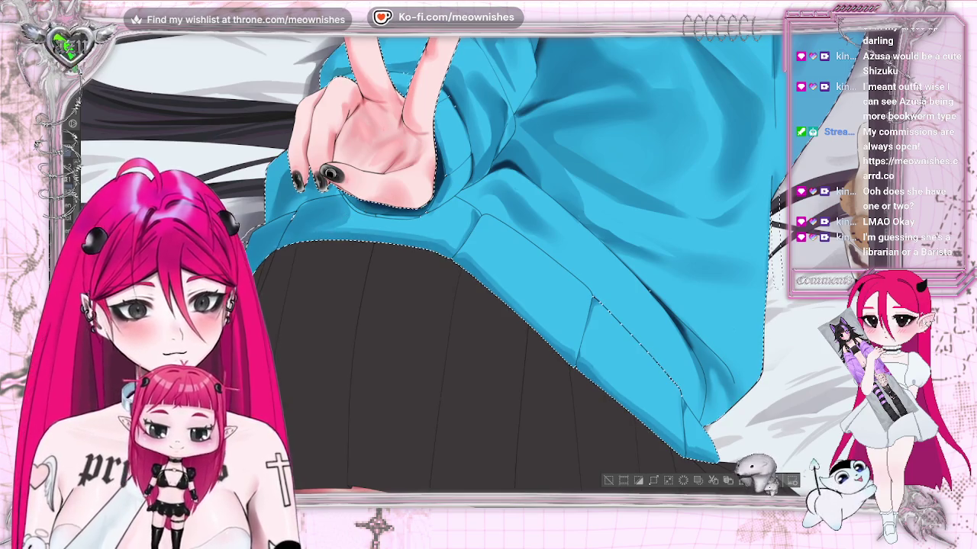
Step: Zoom out and back in on the hand and sweater to review the shaded hem
key("ctrl+minus")
key("ctrl+minus")
key("ctrl+minus")
key("ctrl+plus")
key("ctrl+plus")
key("ctrl+plus")
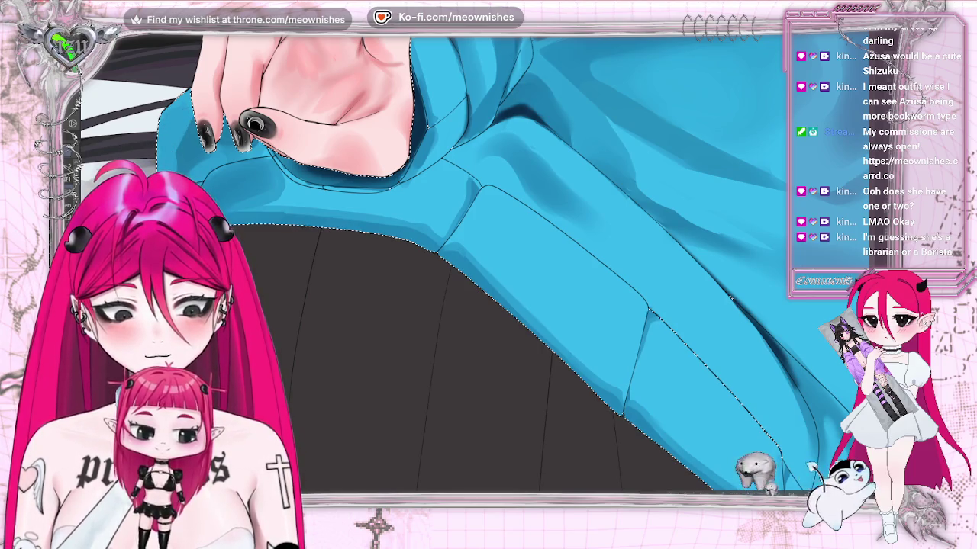
key("ctrl+minus")
key("ctrl+minus")
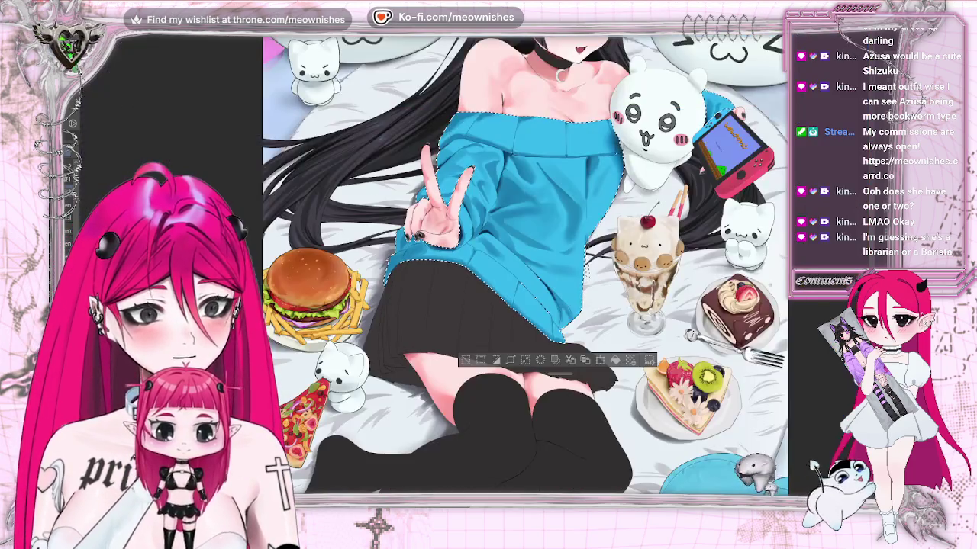
key("ctrl+minus")
Step: Zoom in on the cuff by the peace-sign hand and check its shadows mirrored and full-view
key("ctrl+plus")
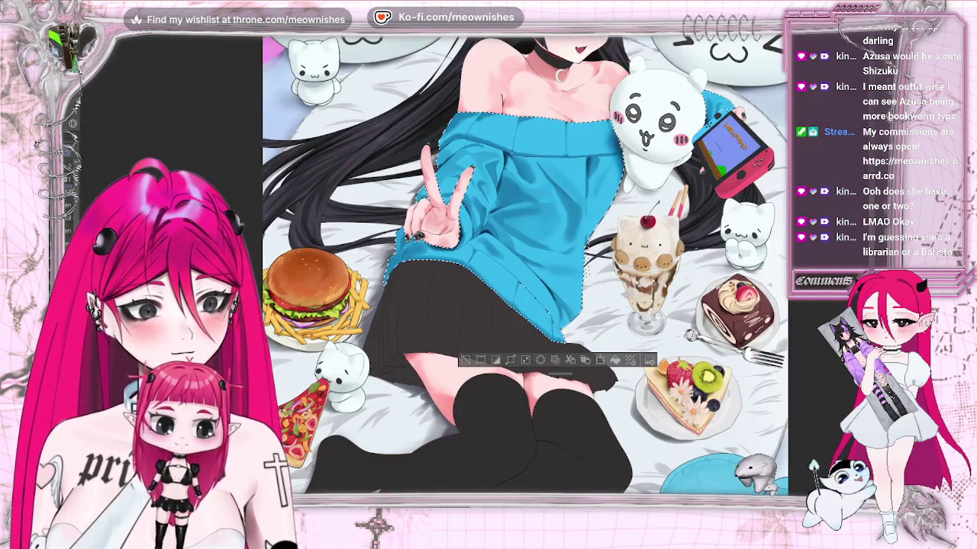
key("ctrl+plus")
key("ctrl+plus")
scroll(429, 214, "left", 3)
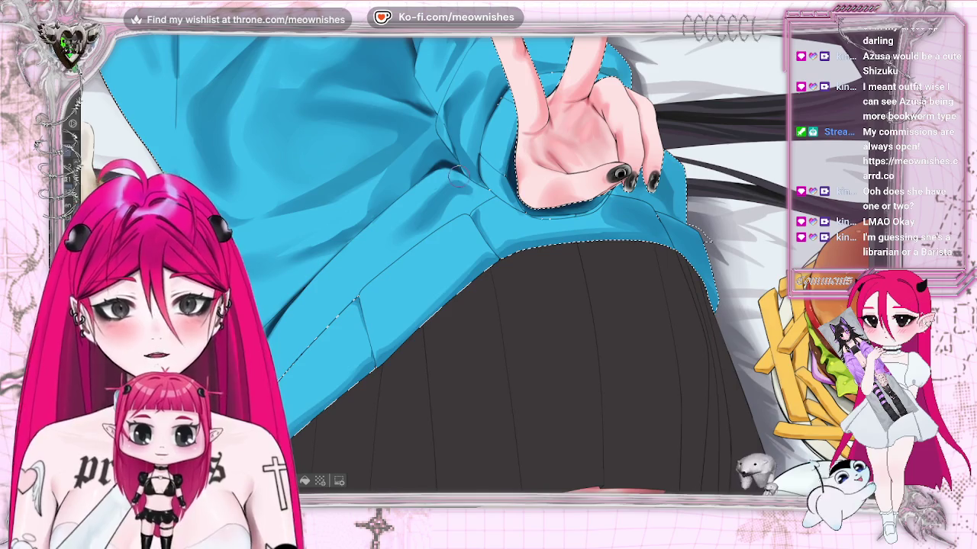
key("h")
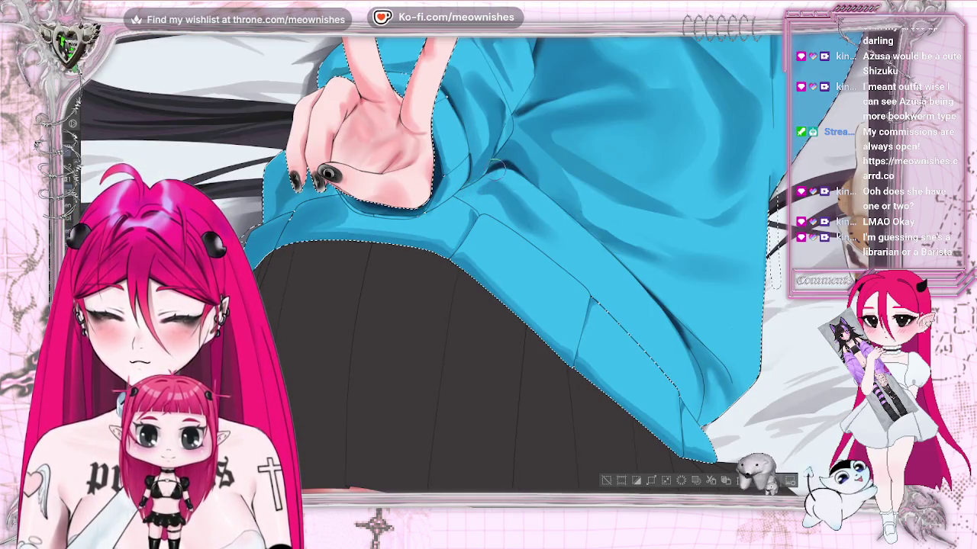
key("ctrl+0")
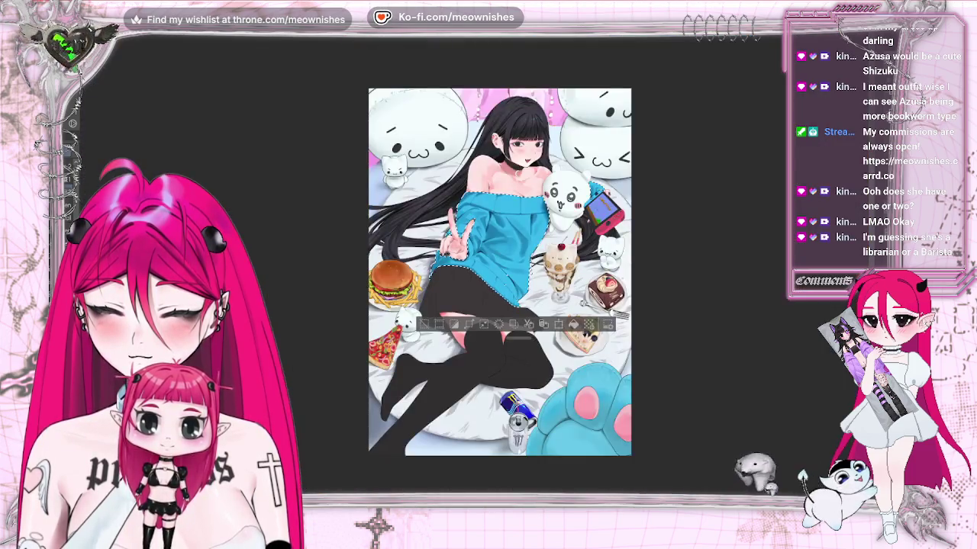
scroll(496, 259, "up", 5)
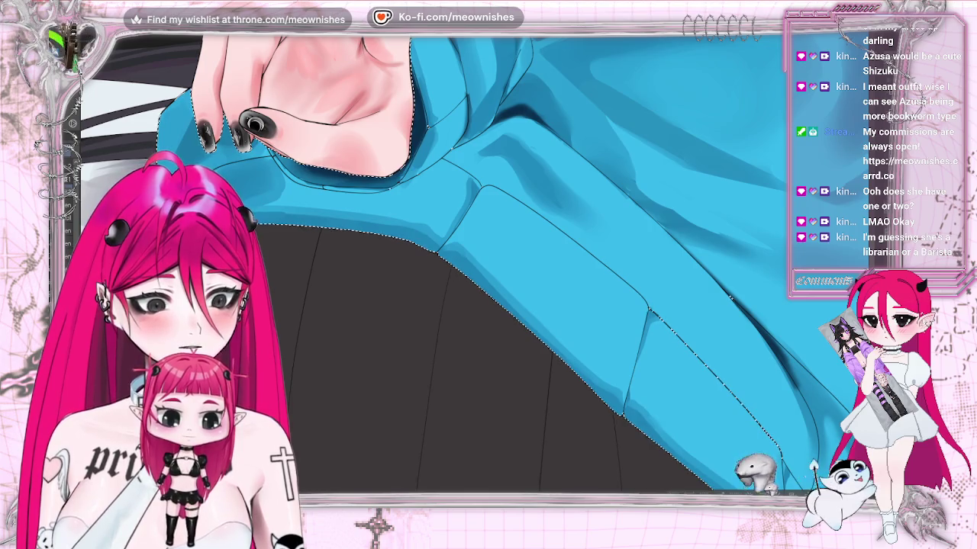
key("h")
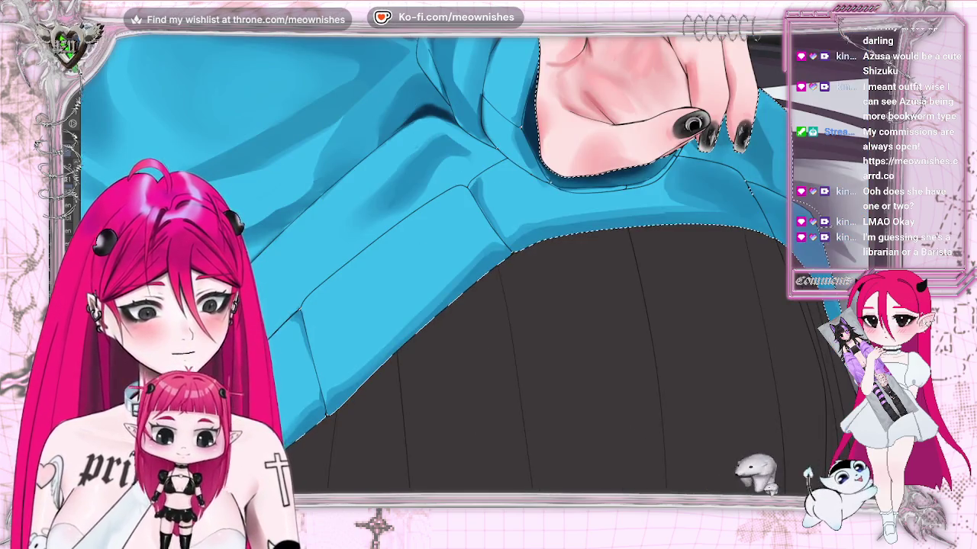